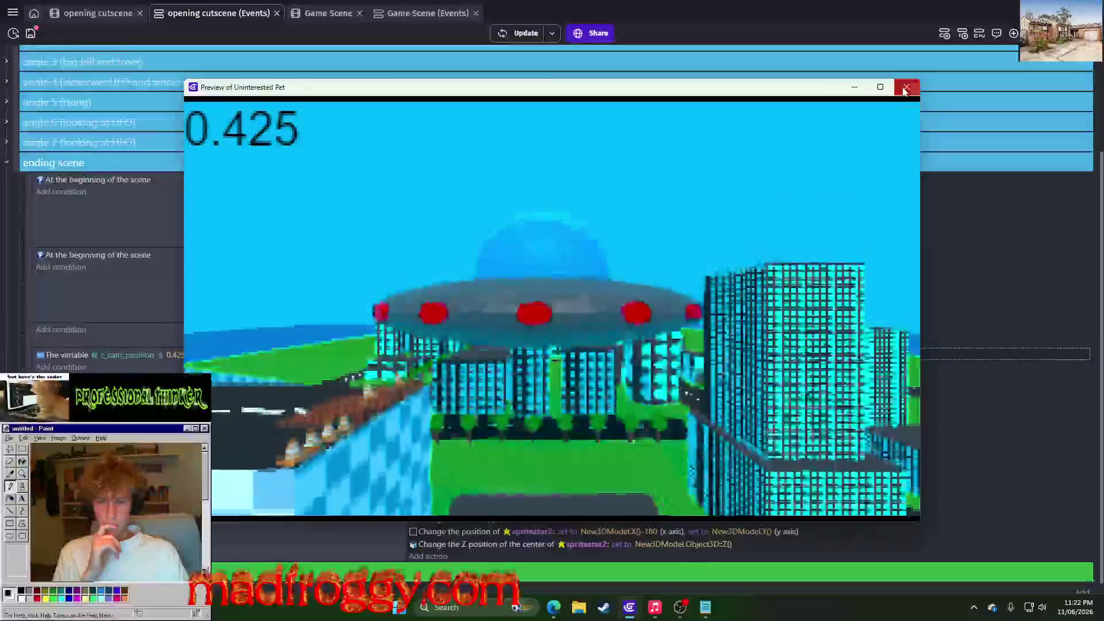
# Switch the z_cam_position action from set to add 0.425 and preview the cutscene
pyautogui.click(904, 88)
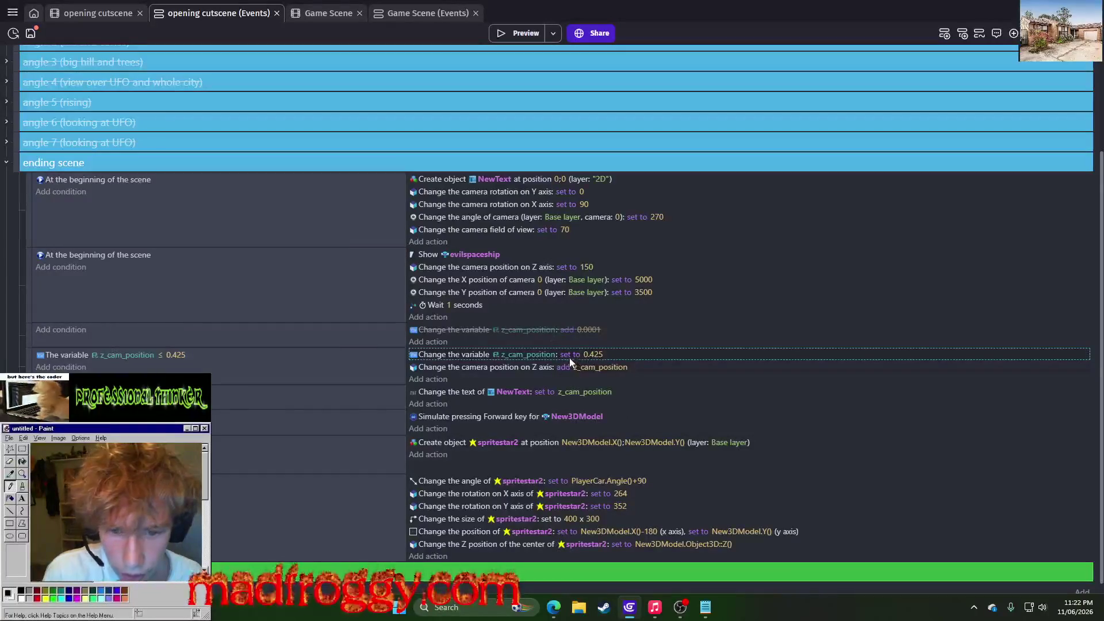
pyautogui.click(588, 384)
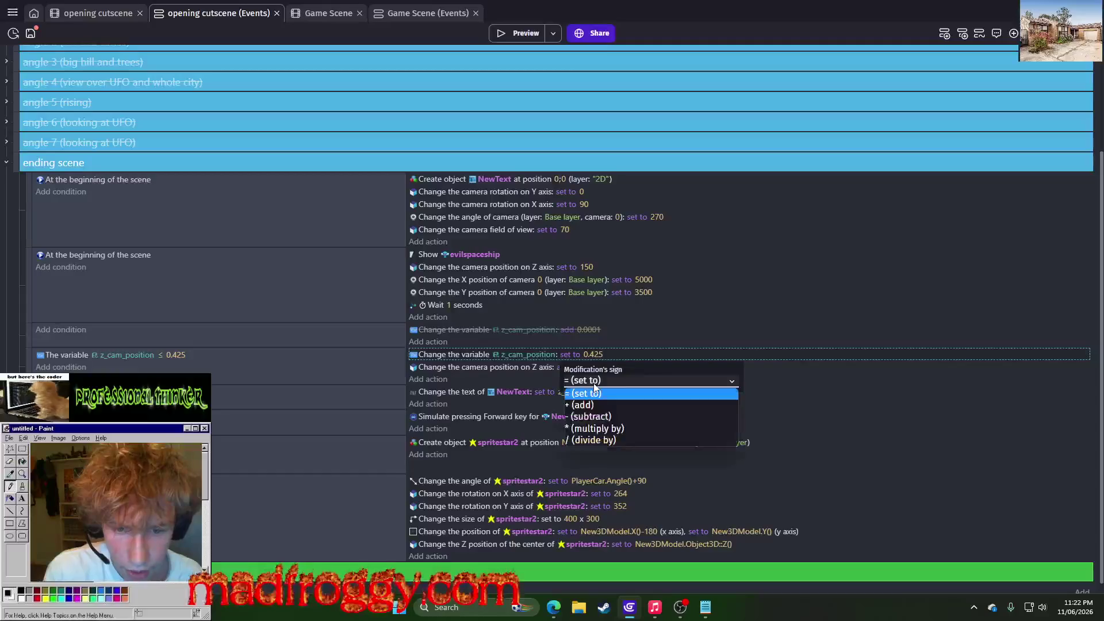
pyautogui.click(589, 396)
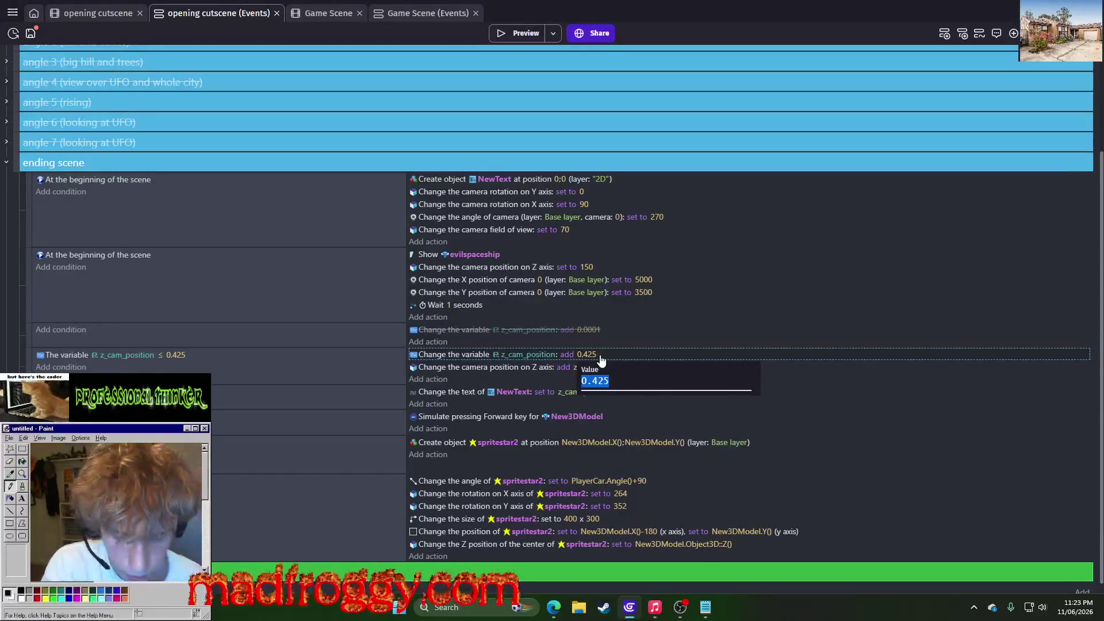
pyautogui.press('Return')
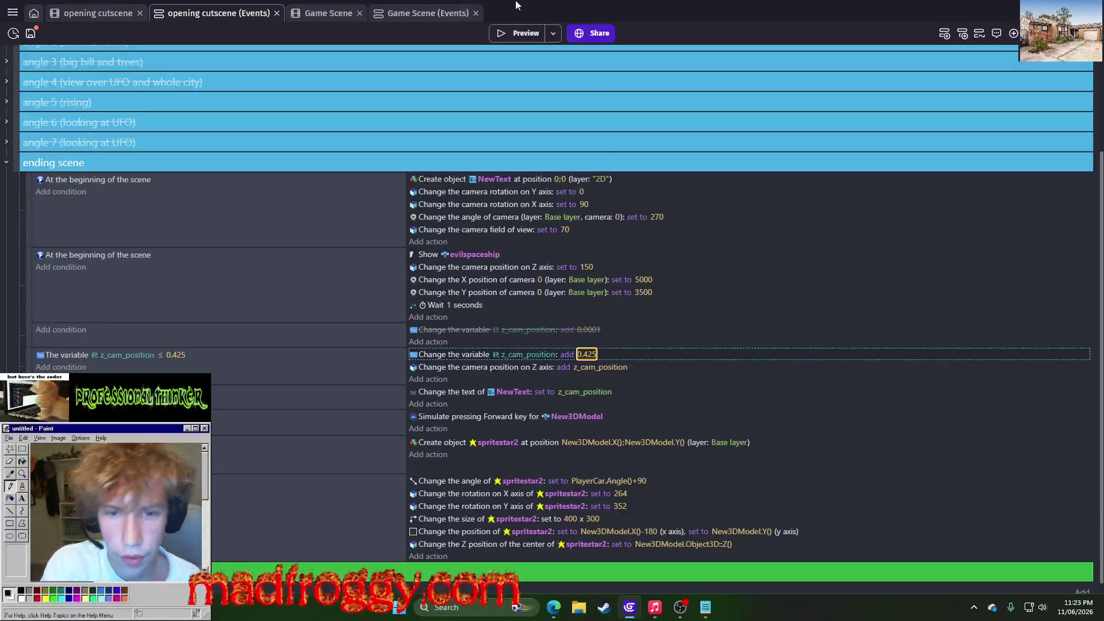
pyautogui.click(512, 35)
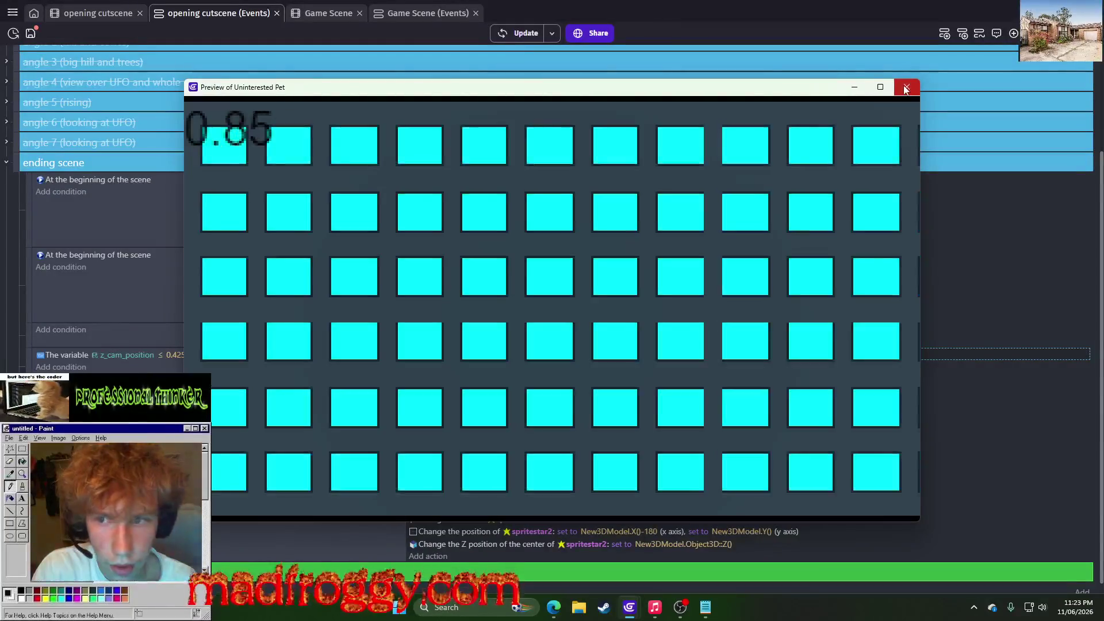
pyautogui.click(906, 87)
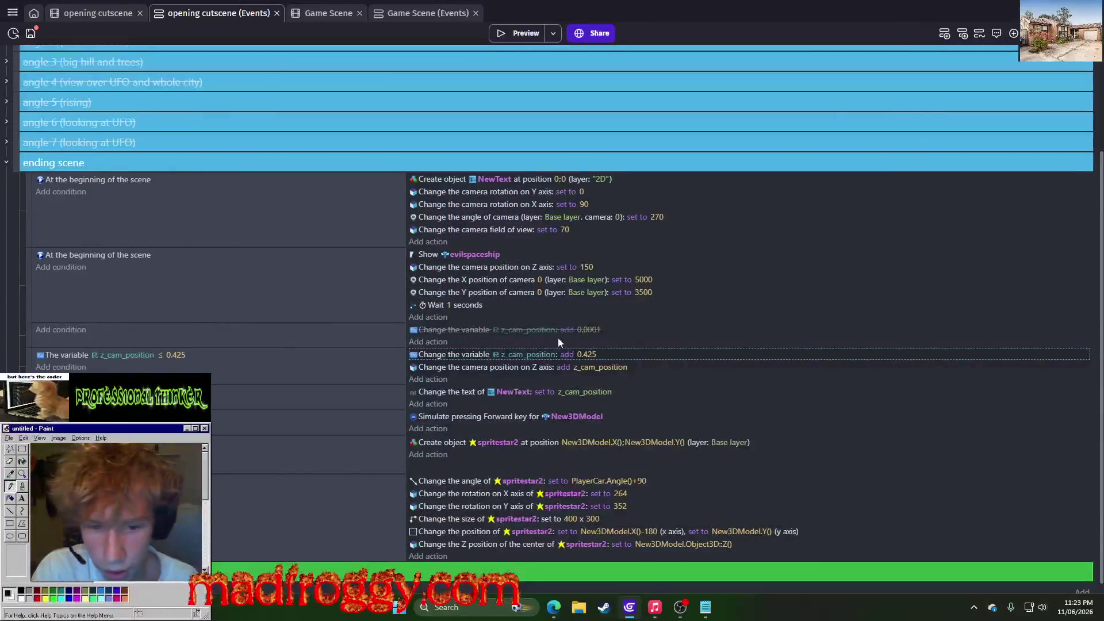
# Move the disabled add 0.0001 action into the z_cam_position ≤ 0.425 event and delete the add 0.425 action
pyautogui.click(441, 330)
pyautogui.moveTo(441, 358); pyautogui.dragTo(441, 355)
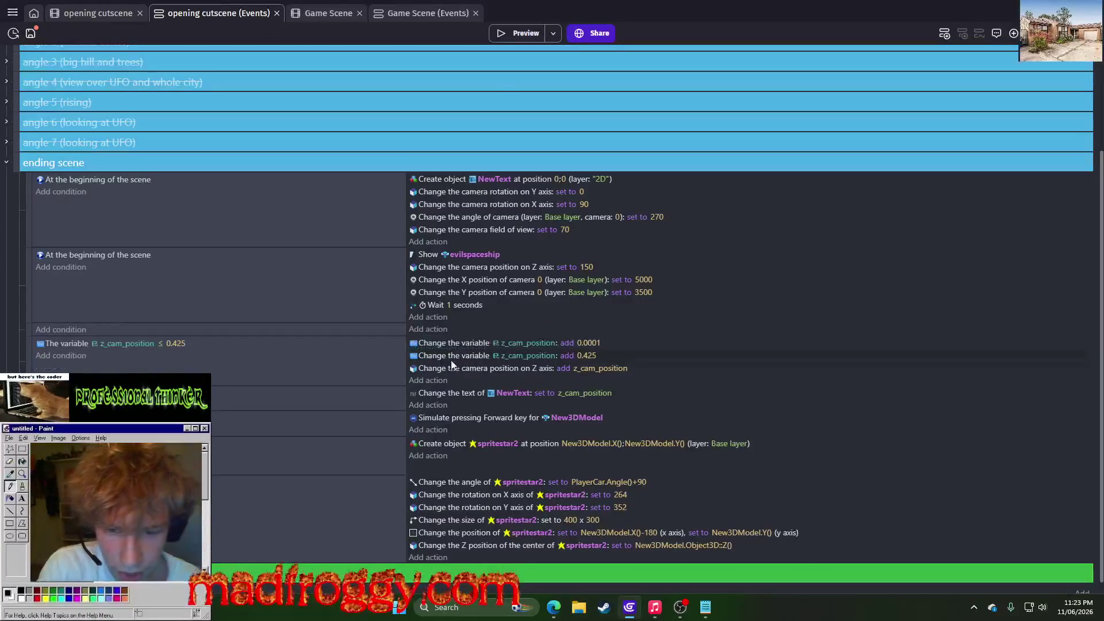
pyautogui.press('Delete')
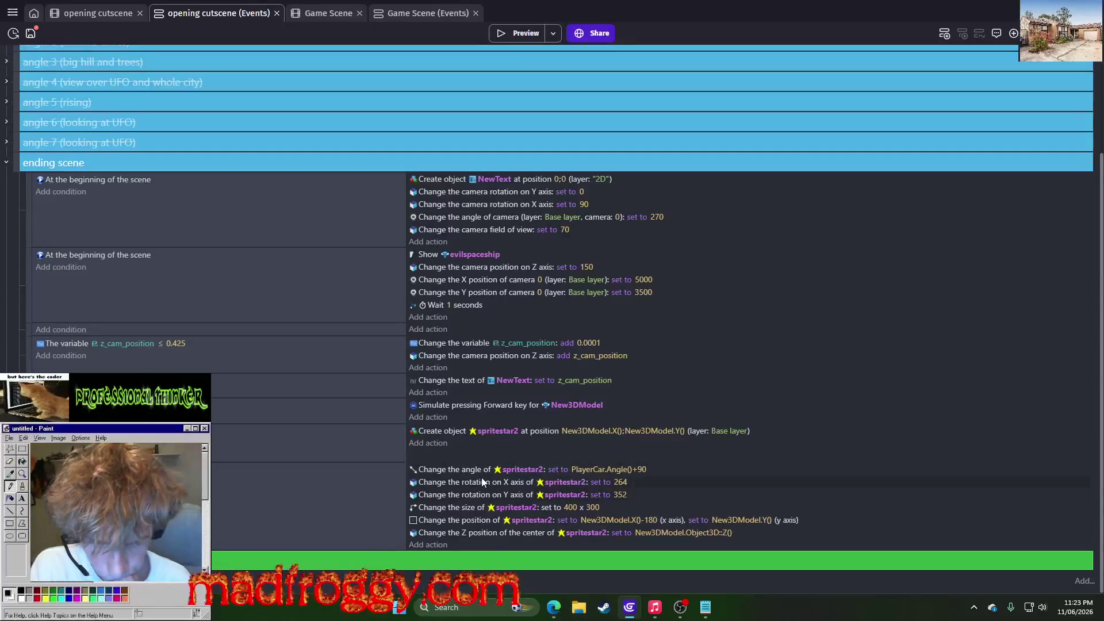
# Resize spritestar2 to 500 x 400 in the Change the size action and test it in a preview
pyautogui.click(574, 509)
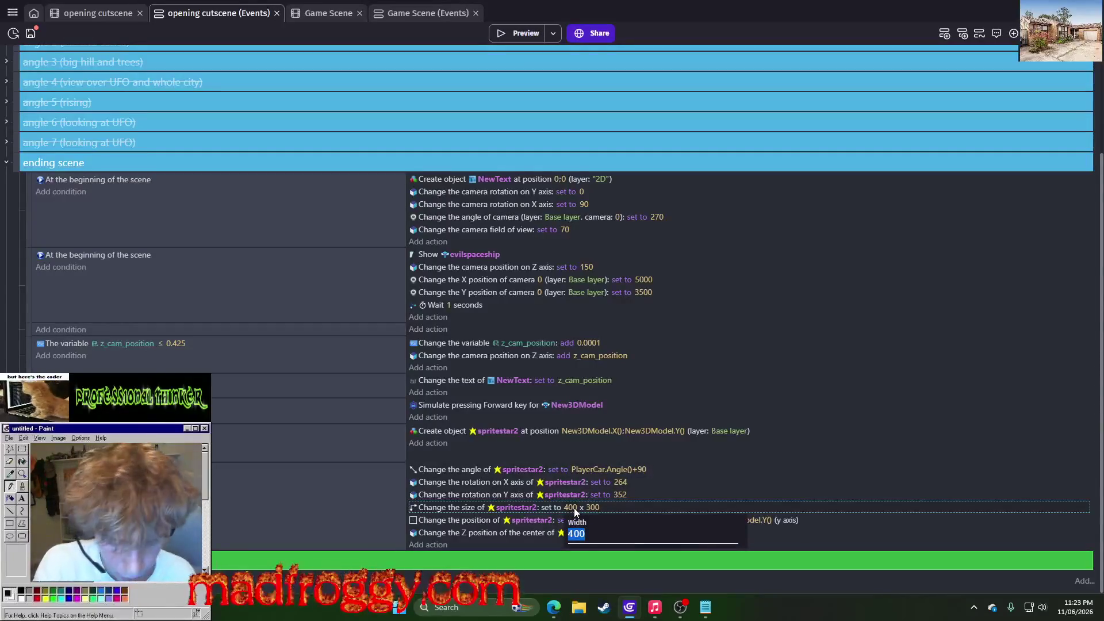
pyautogui.write('500')
pyautogui.press('Return')
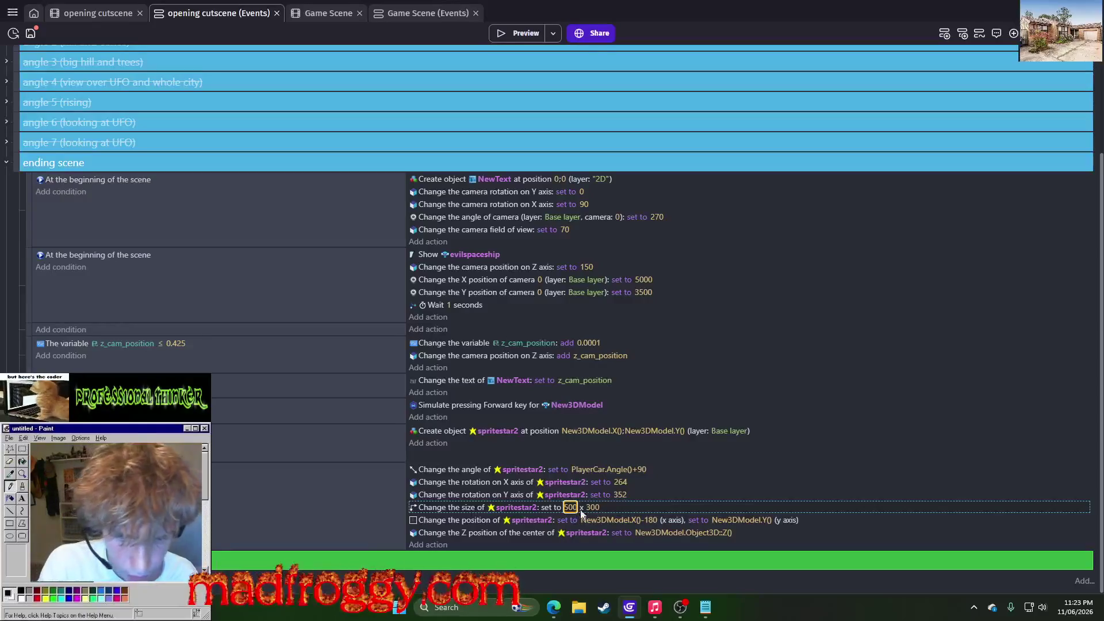
pyautogui.click(593, 508)
pyautogui.write('400')
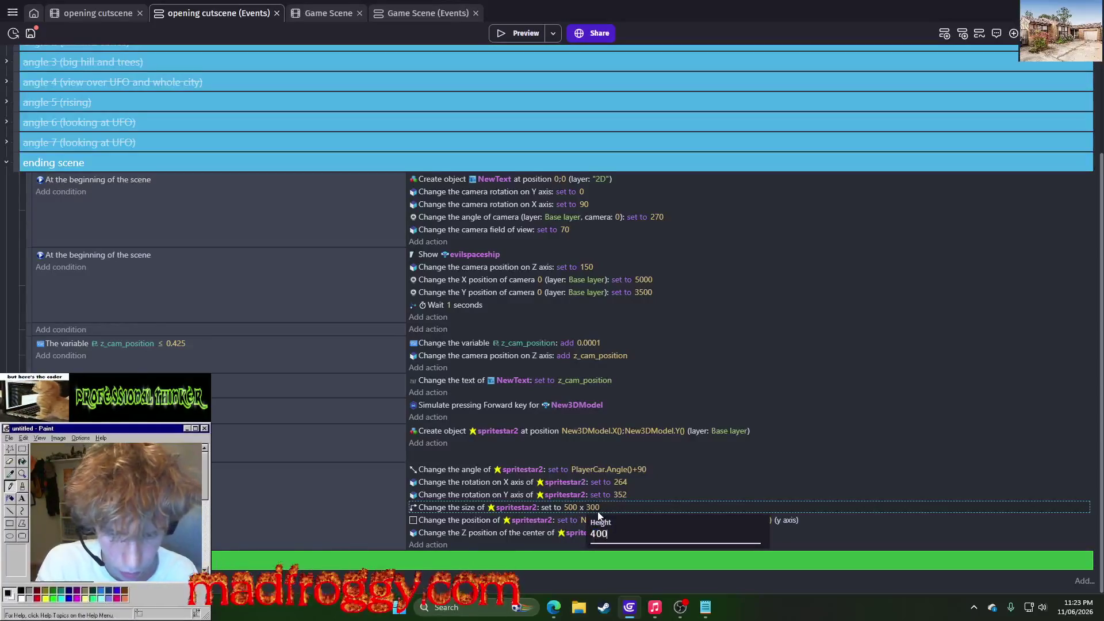
pyautogui.press('Return')
pyautogui.click(539, 32)
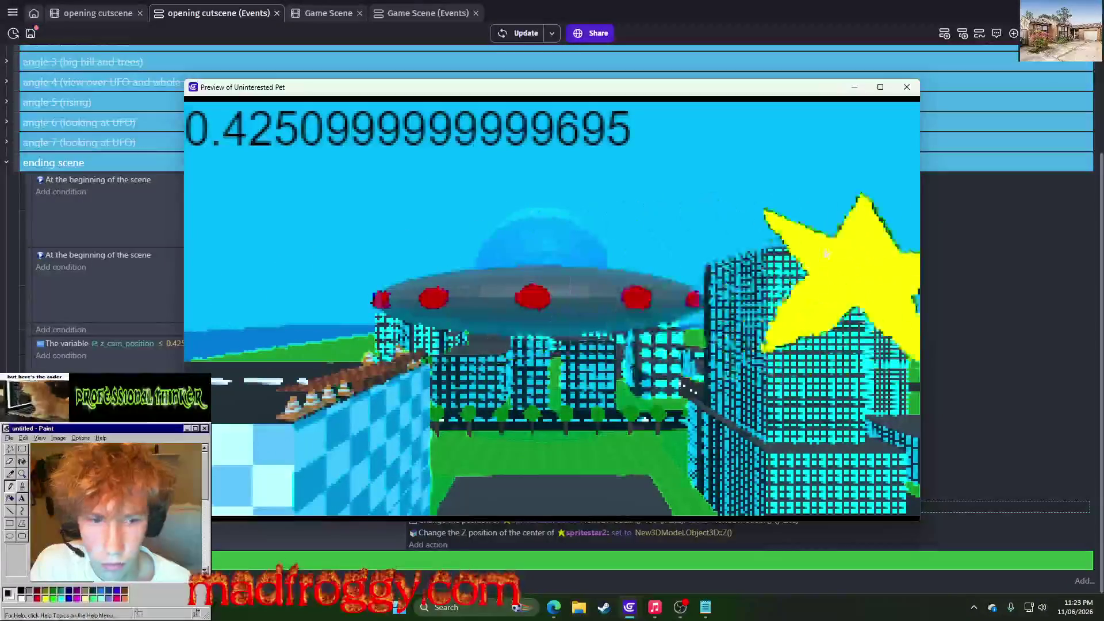
pyautogui.click(908, 88)
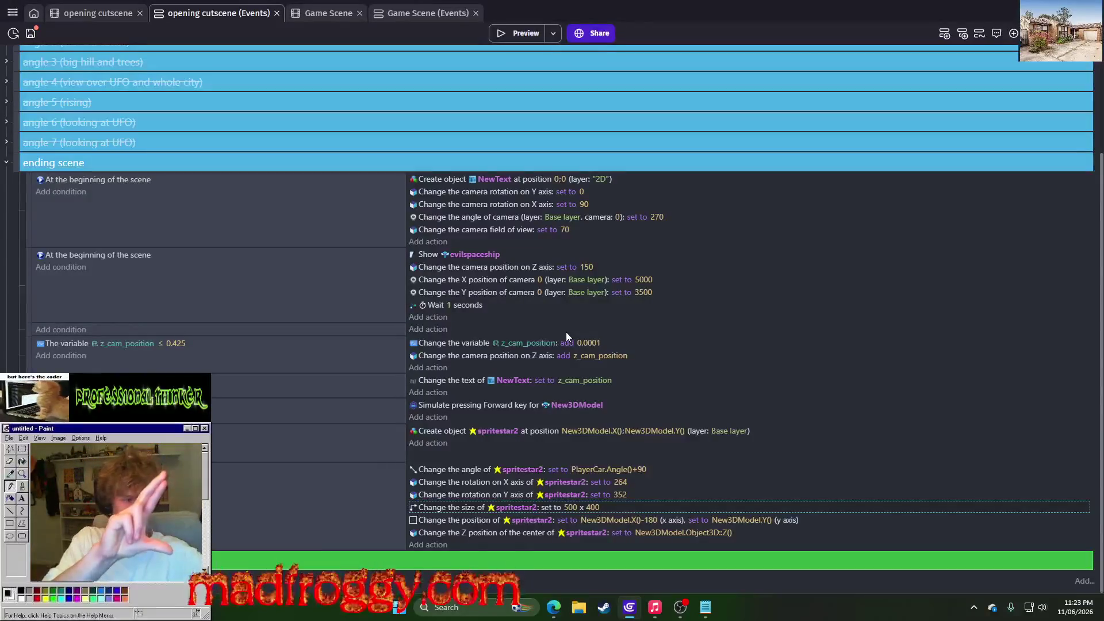
pyautogui.click(657, 431)
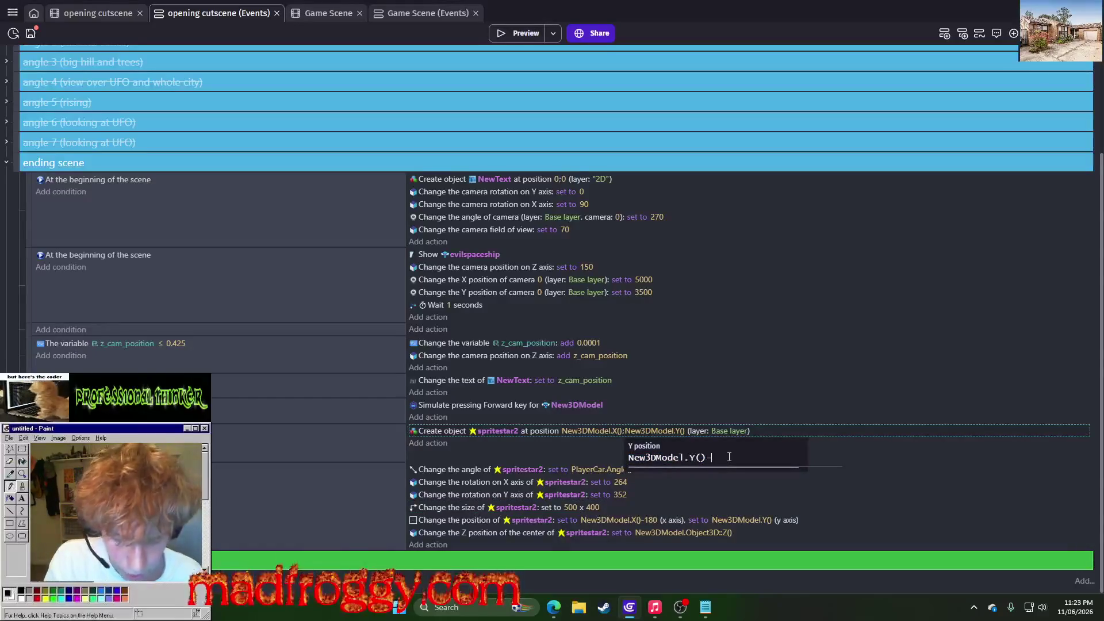
pyautogui.press('Return')
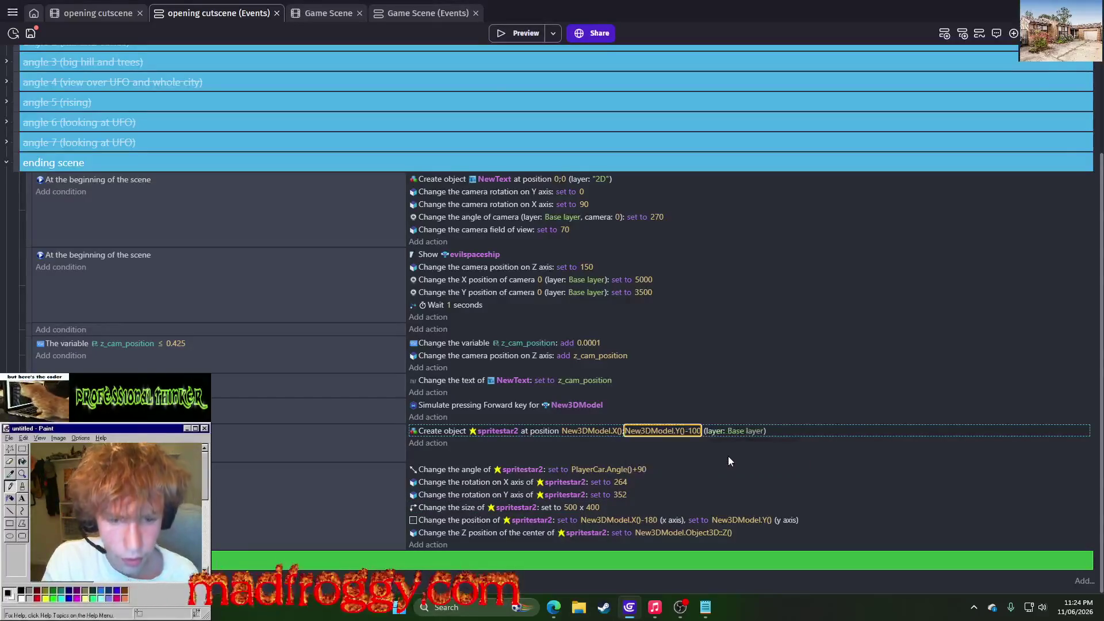
pyautogui.click(493, 33)
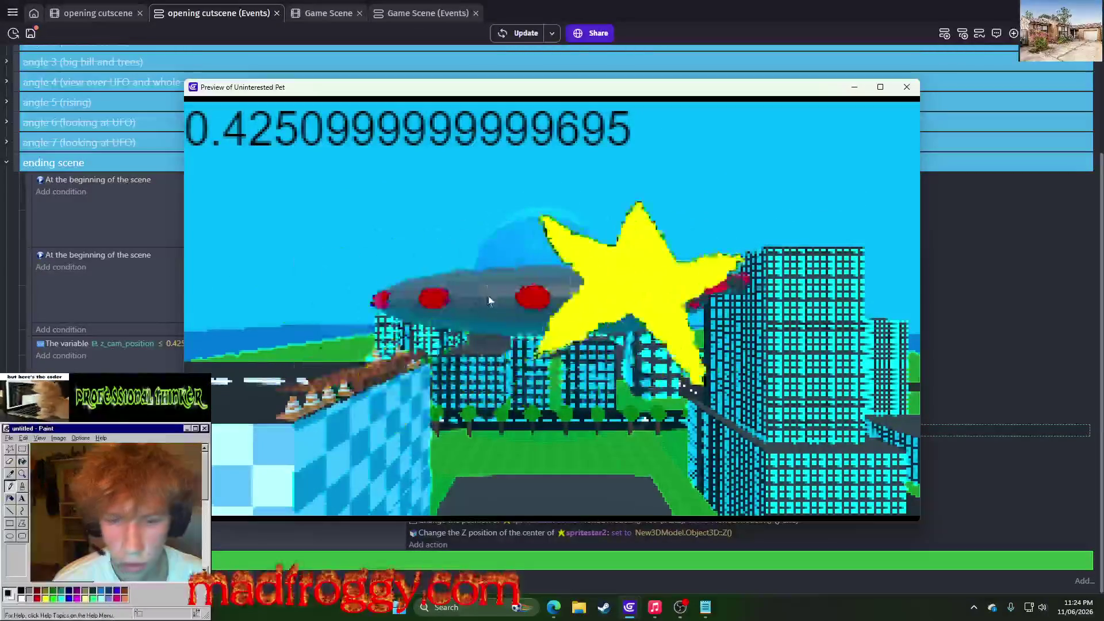
pyautogui.click(907, 87)
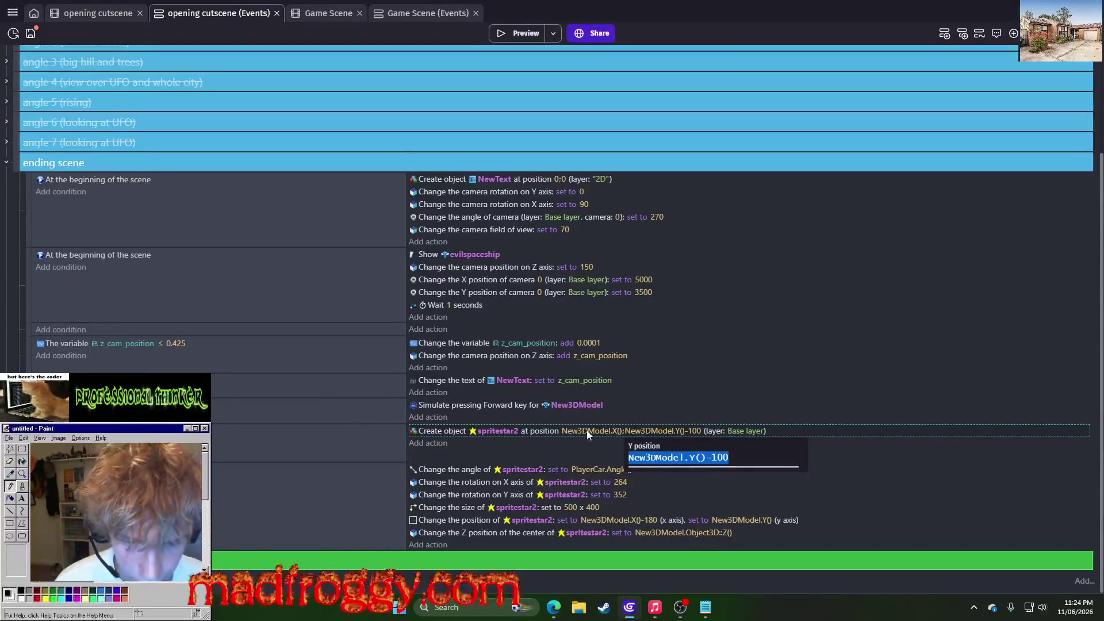
pyautogui.click(678, 392)
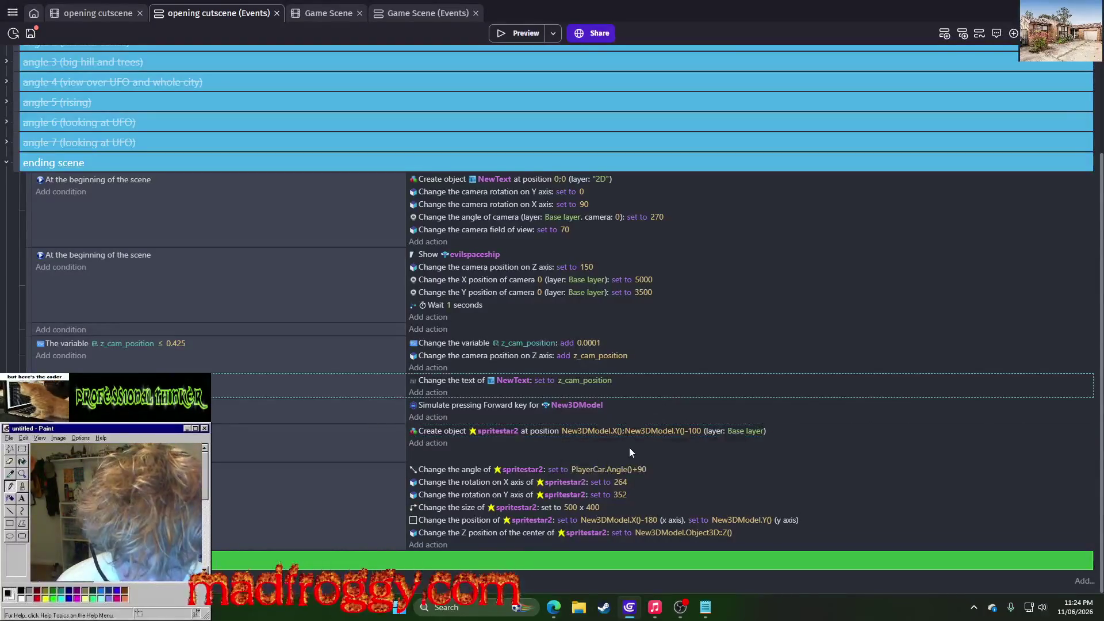
pyautogui.click(682, 431)
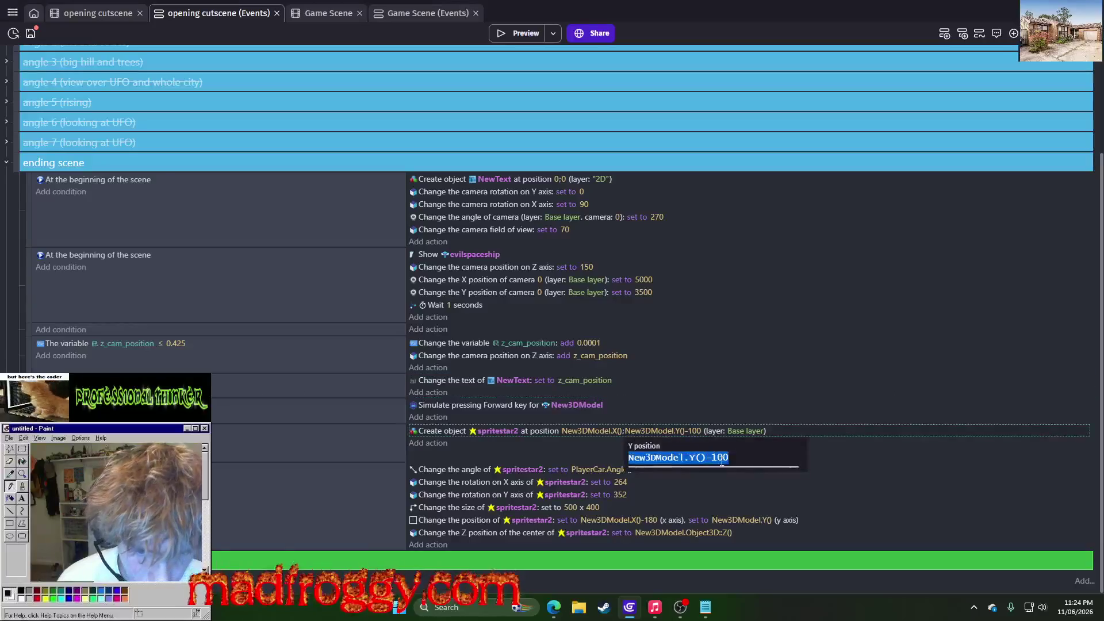
pyautogui.click(861, 442)
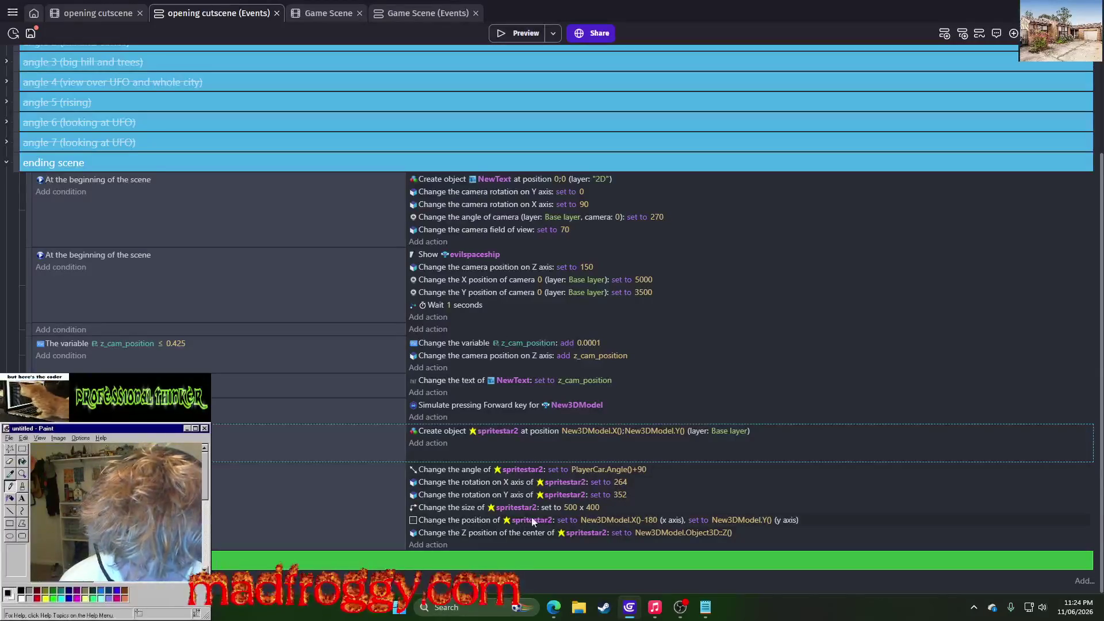
pyautogui.click(655, 520)
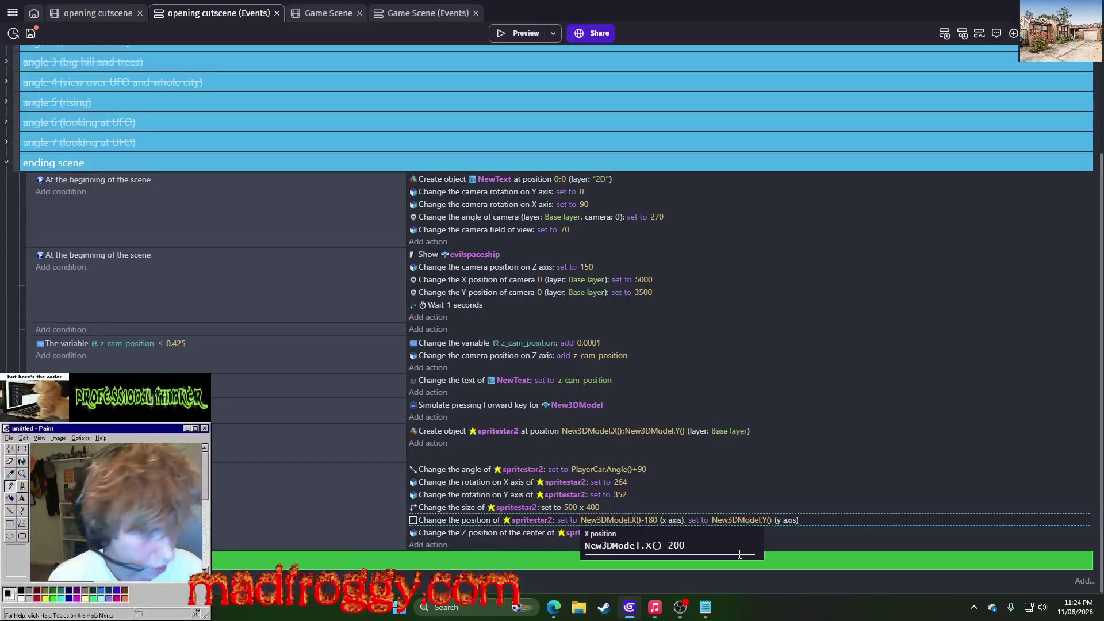
# Set the star's X offset to -200 and Y offset to +100, then preview the cutscene
pyautogui.press('Return')
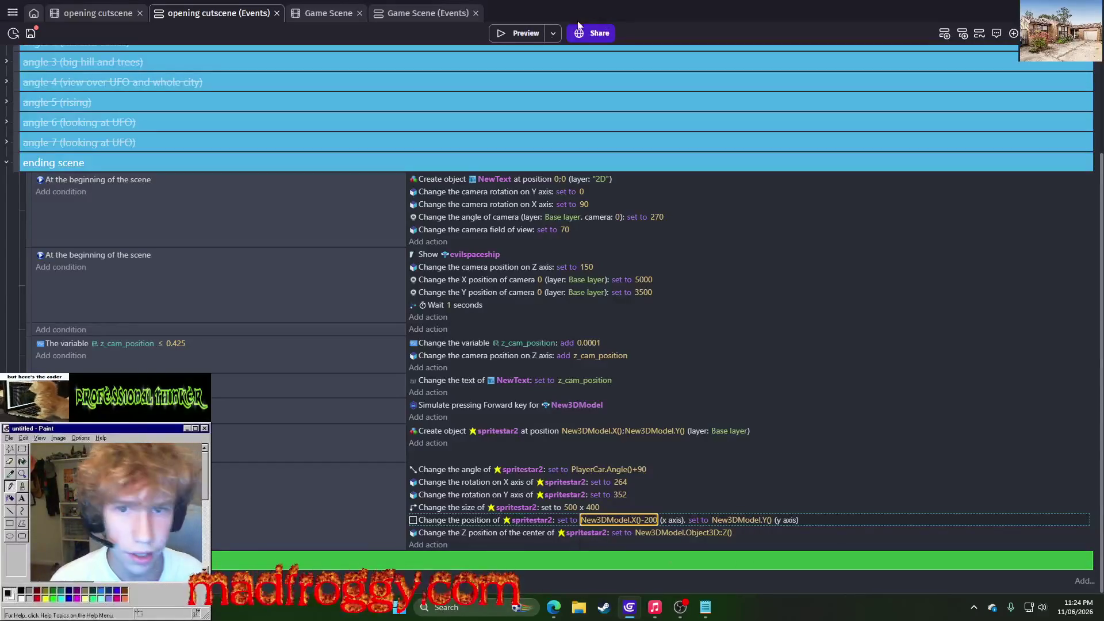
pyautogui.click(747, 520)
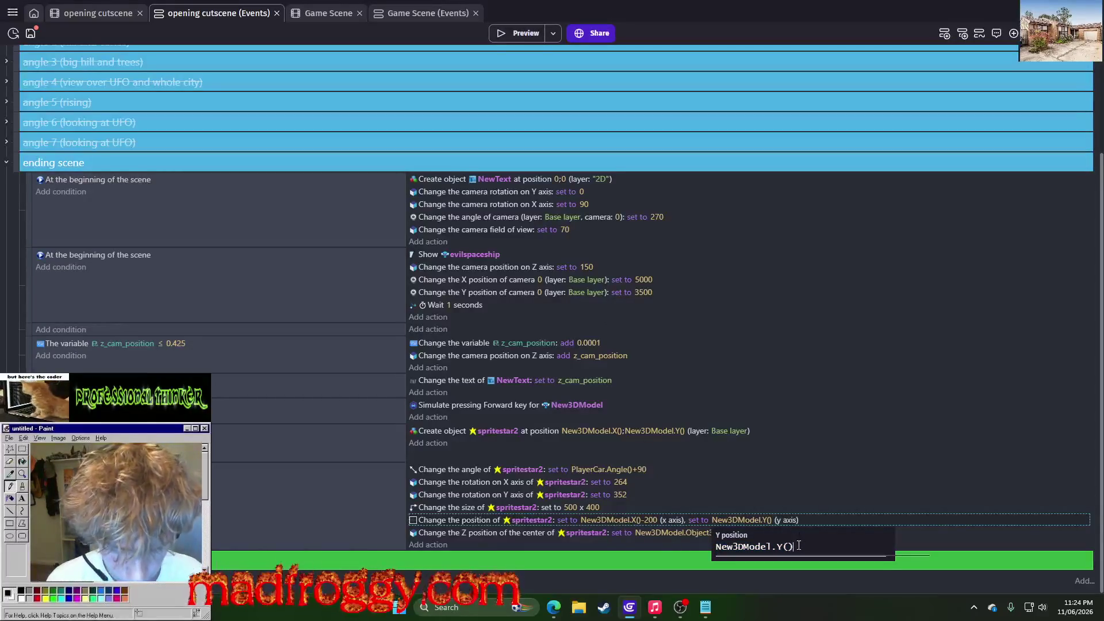
pyautogui.write('+100')
pyautogui.press('Return')
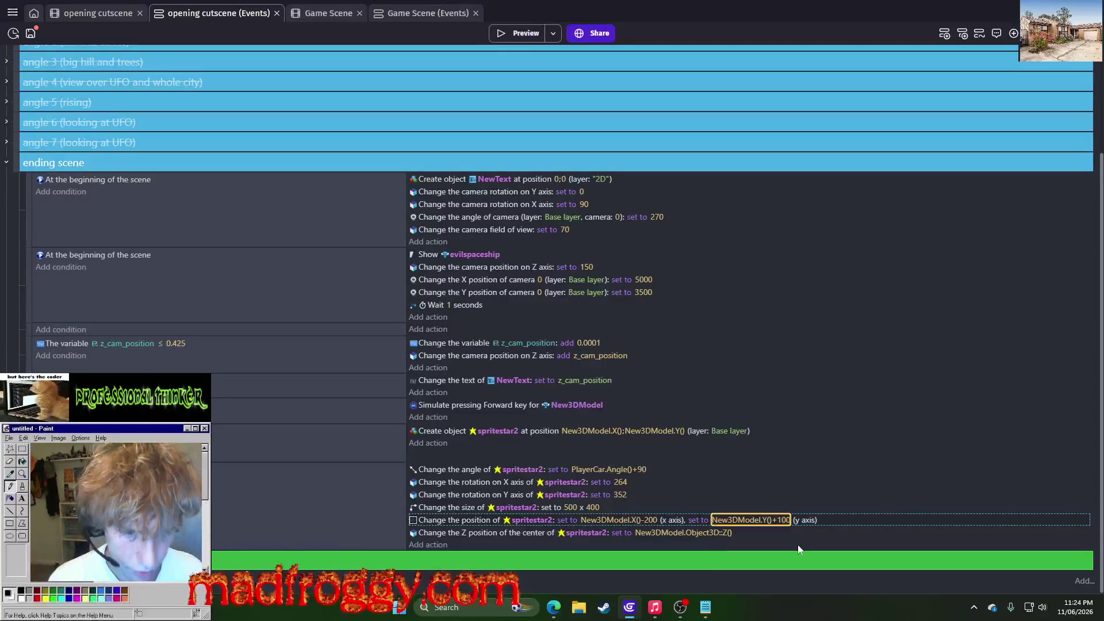
pyautogui.click(527, 34)
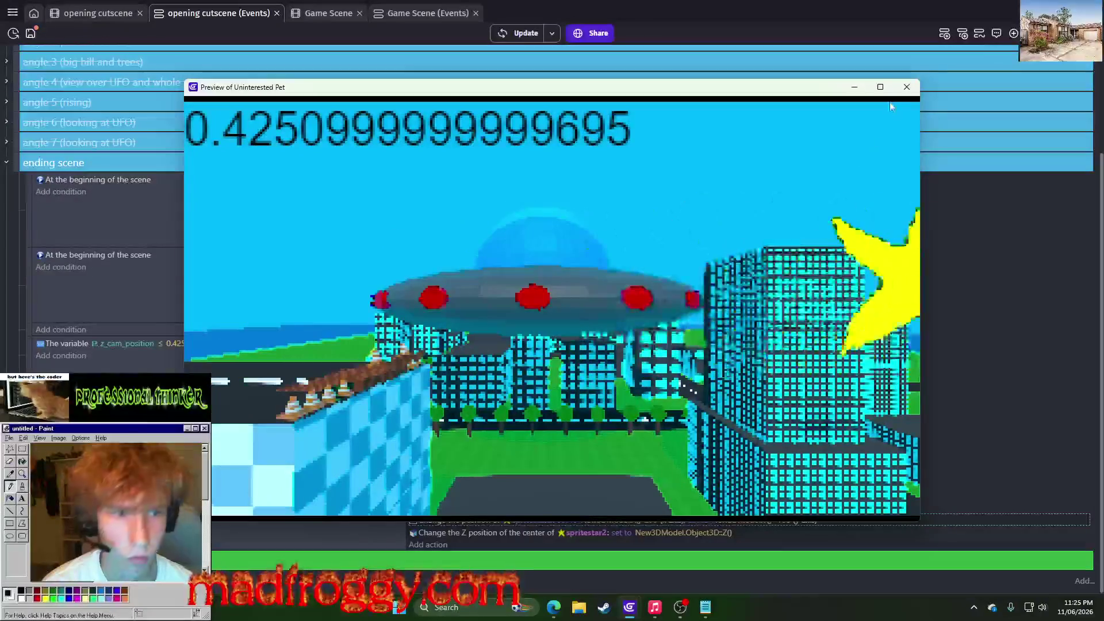
pyautogui.click(906, 87)
# Try a Y offset of +10 for the star and preview the cutscene
pyautogui.click(790, 521)
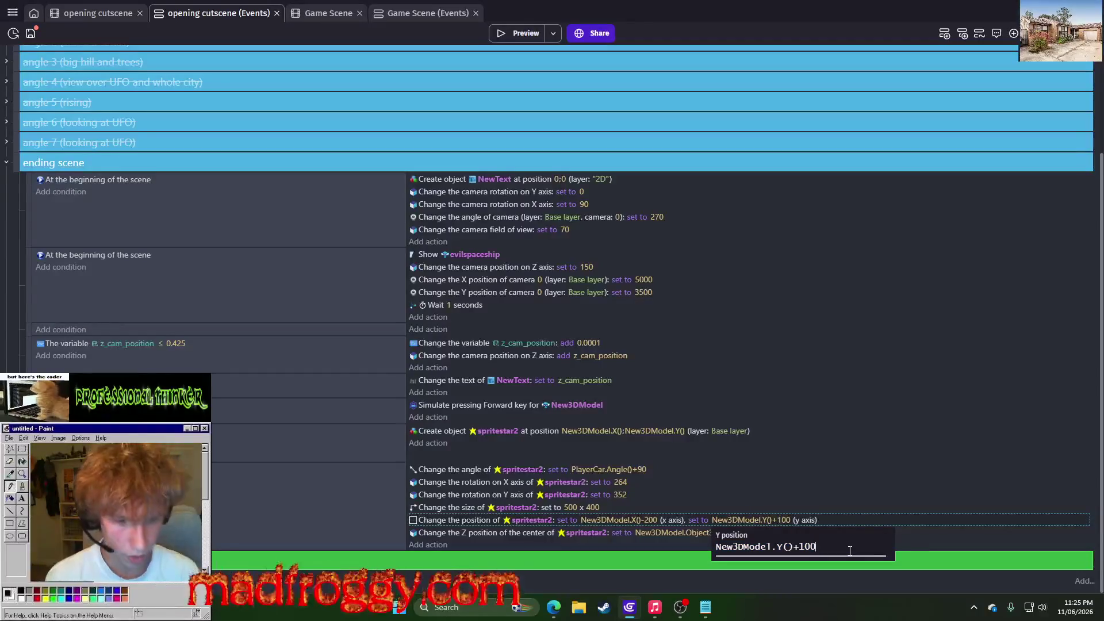
pyautogui.press('Return')
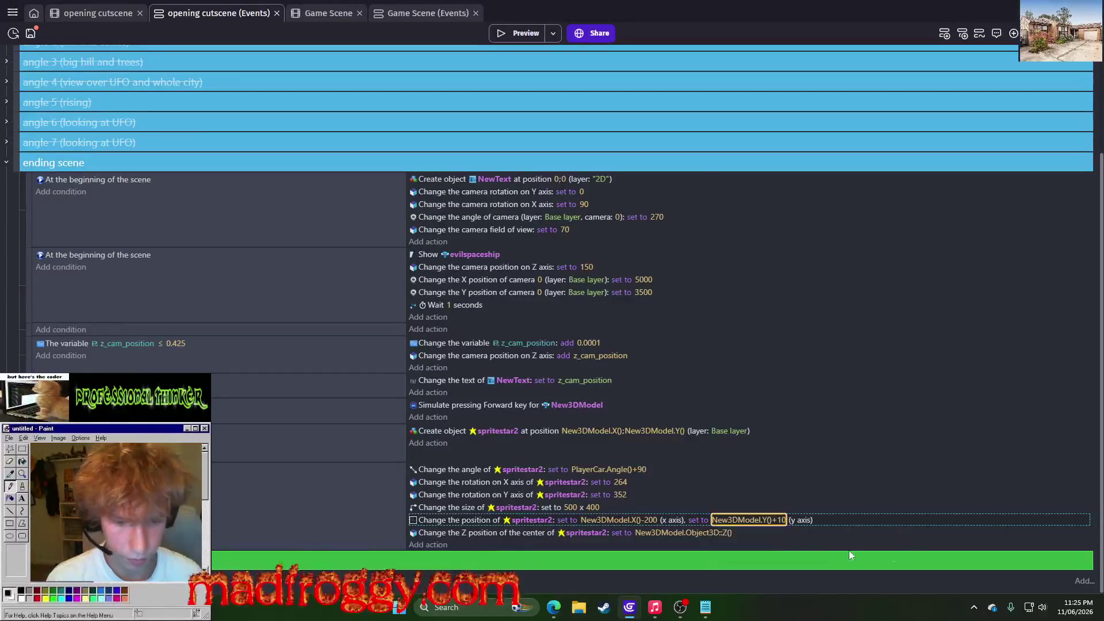
pyautogui.click(521, 33)
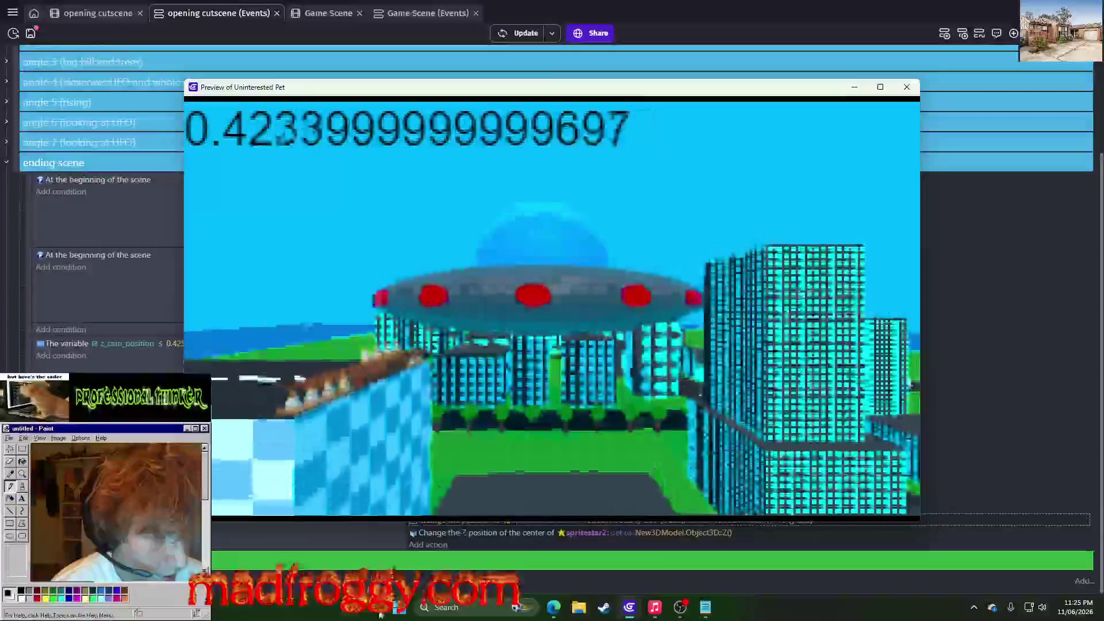
pyautogui.click(907, 87)
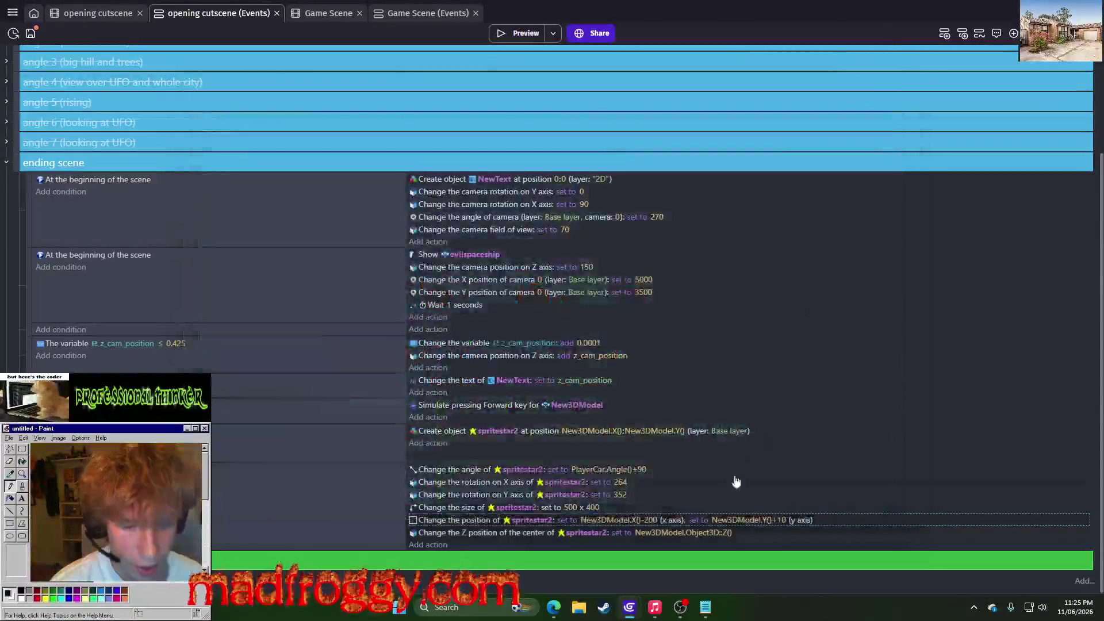
# Restore the Y offset to +100, set X to New3DModel.X()-300, and preview the cutscene
pyautogui.click(771, 521)
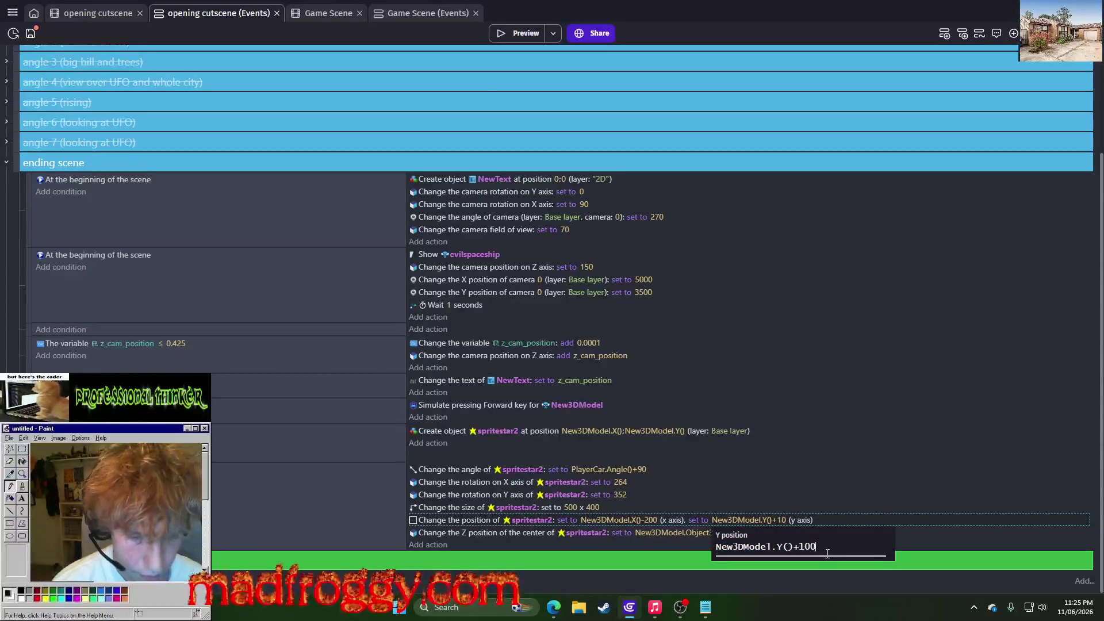
pyautogui.press('Return')
pyautogui.click(653, 523)
pyautogui.press('BackSpace')
pyautogui.press('BackSpace')
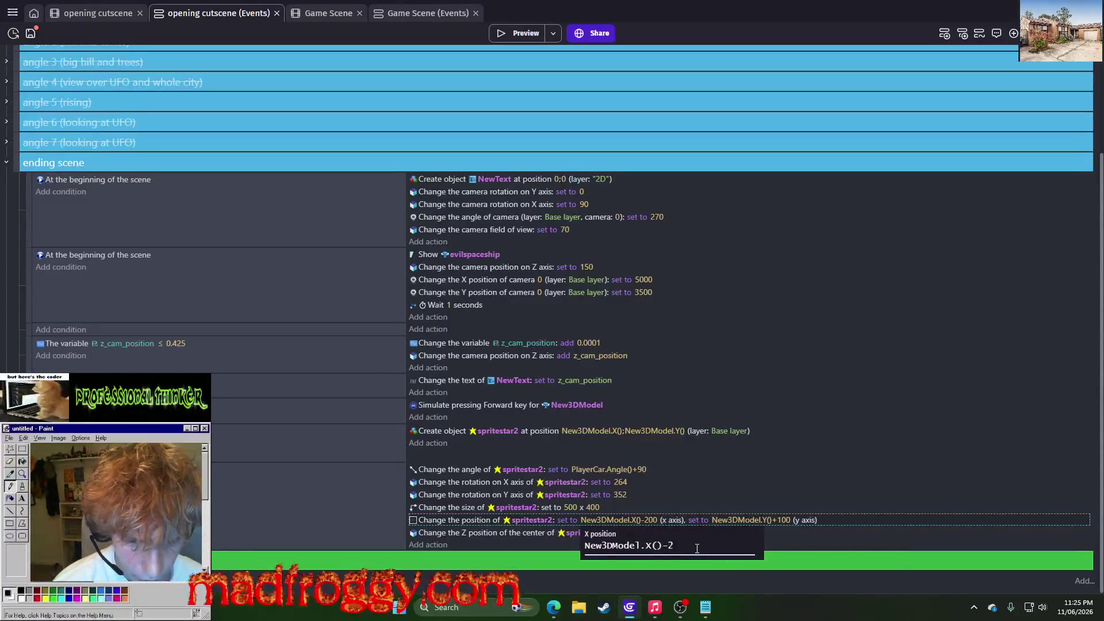
pyautogui.press('Return')
pyautogui.click(521, 33)
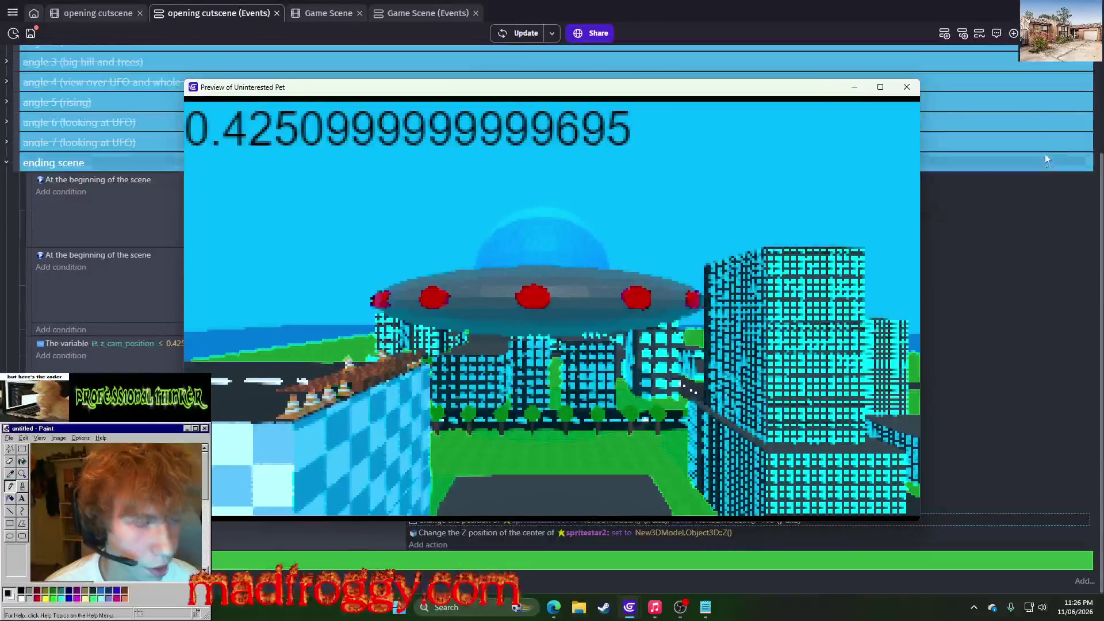
pyautogui.click(906, 87)
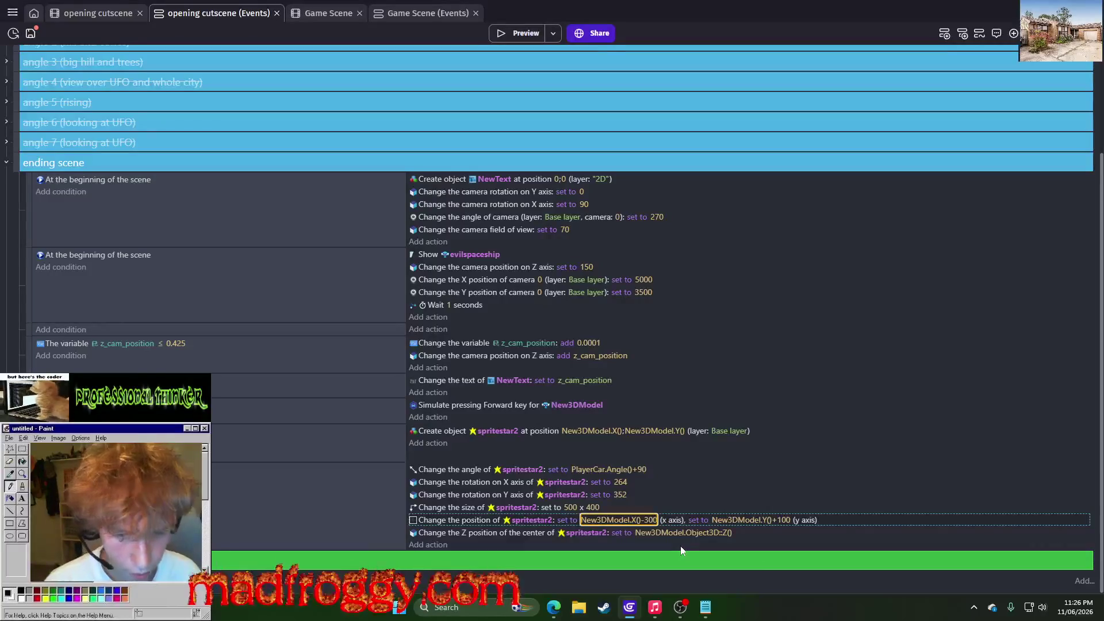
# Change the star's Y offset to New3DModel.Y()-50 and preview the cutscene
pyautogui.click(789, 520)
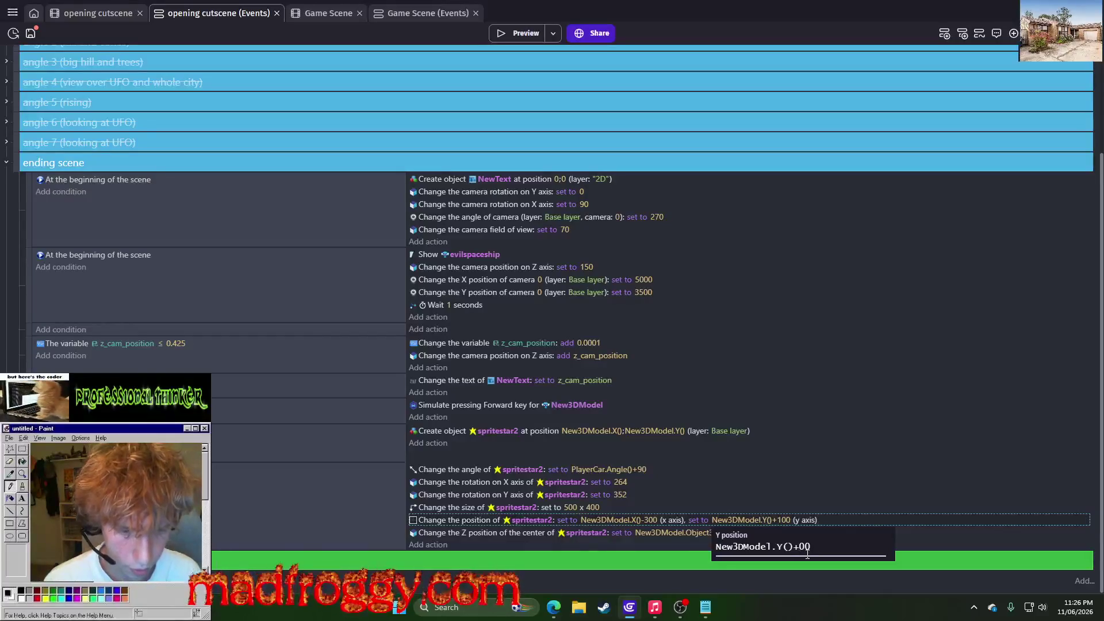
pyautogui.write('5')
pyautogui.press('Return')
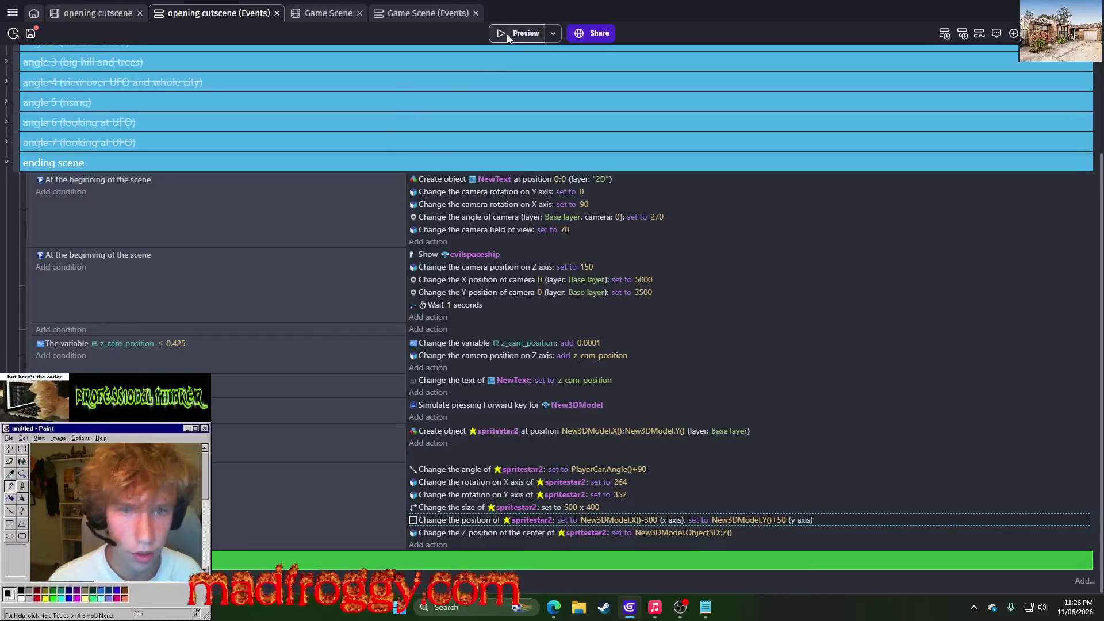
pyautogui.click(508, 35)
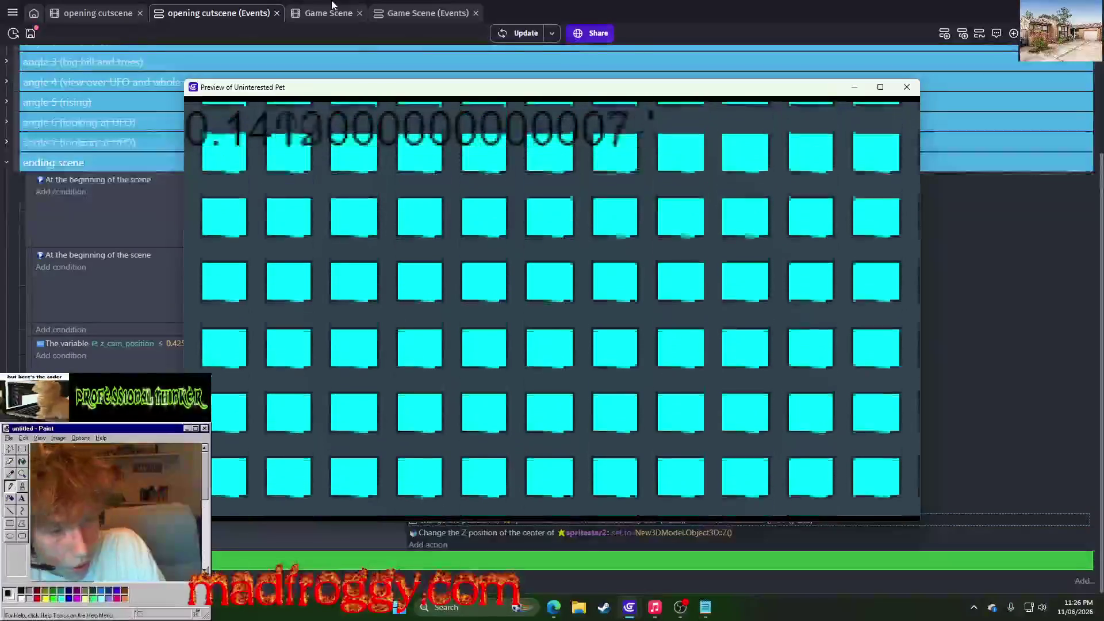
# Shift the stream browser window slightly right, then close and relaunch the game preview
pyautogui.hotkey('alt', 'Tab')
pyautogui.moveTo(595, 142); pyautogui.dragTo(634, 139)
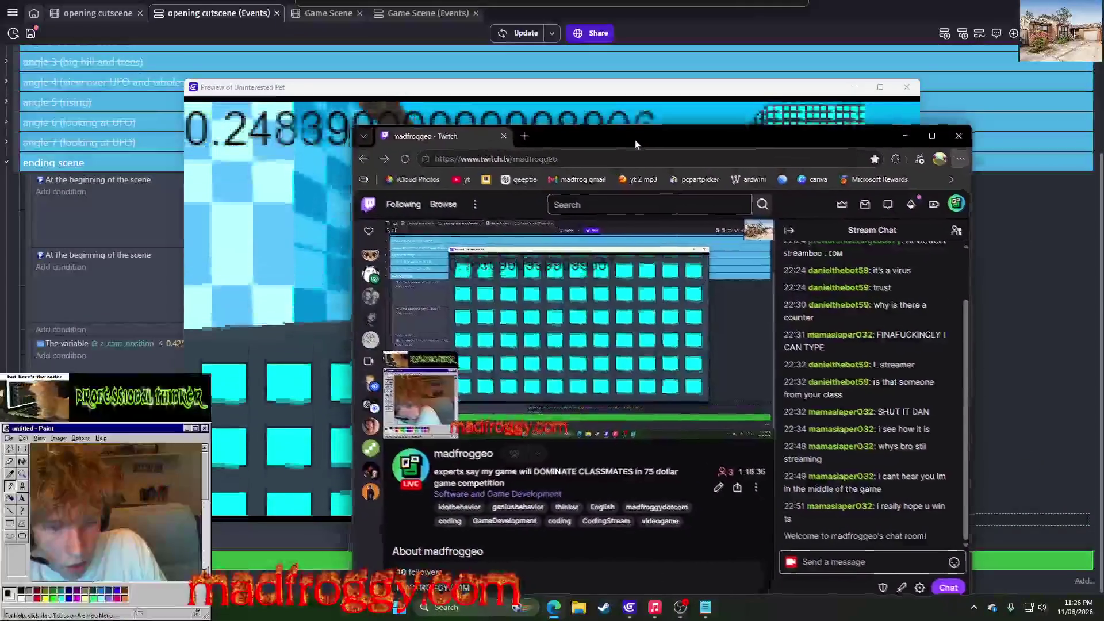
pyautogui.hotkey('alt', 'Tab')
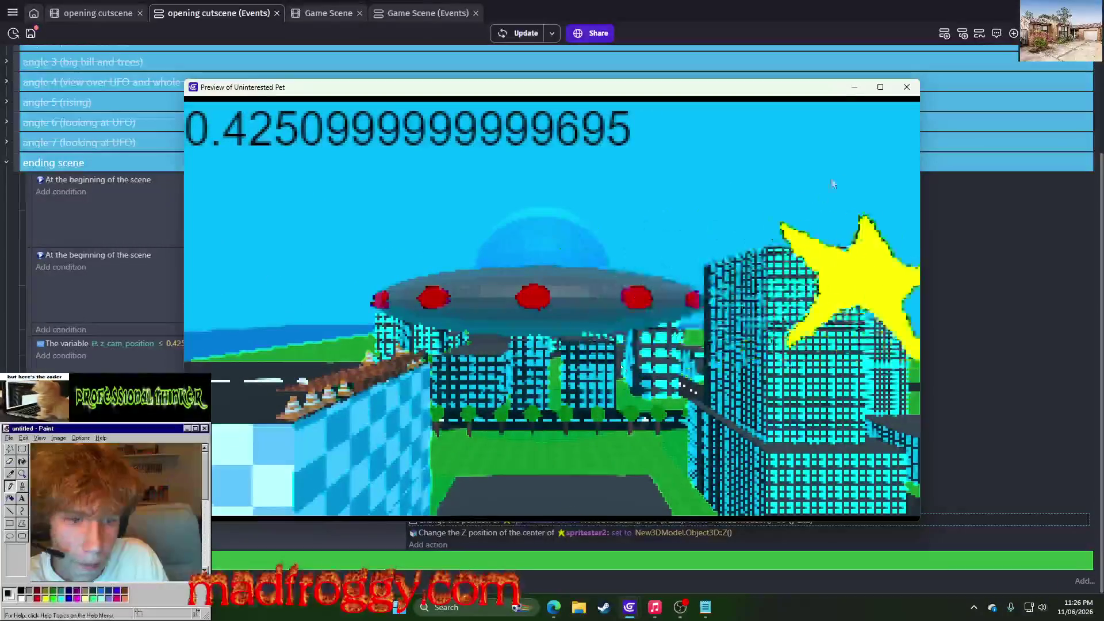
pyautogui.click(907, 87)
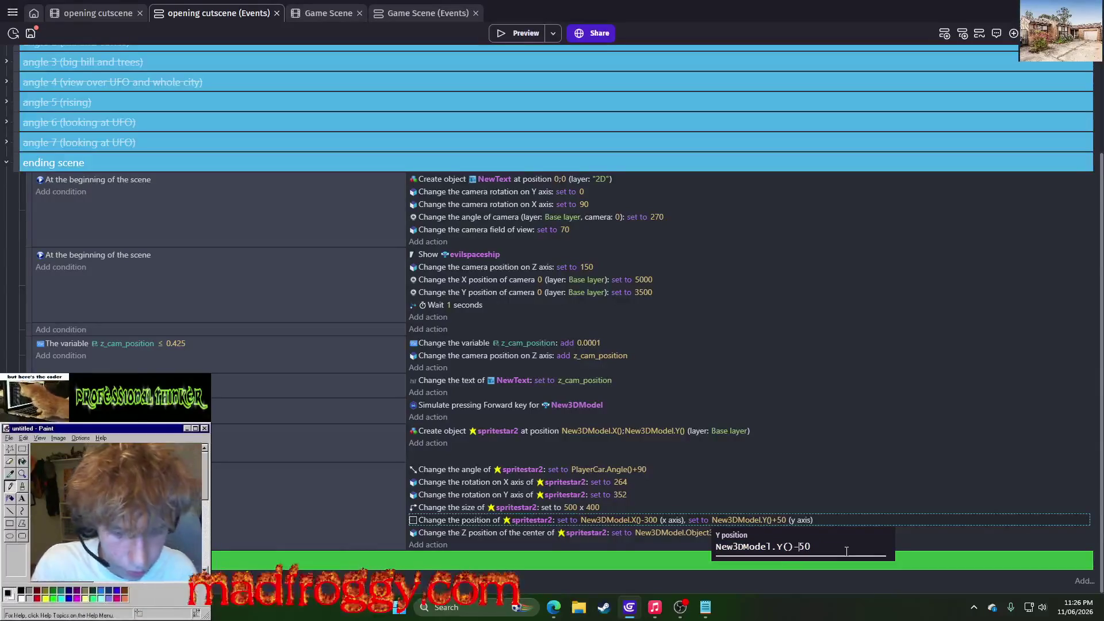
pyautogui.click(533, 34)
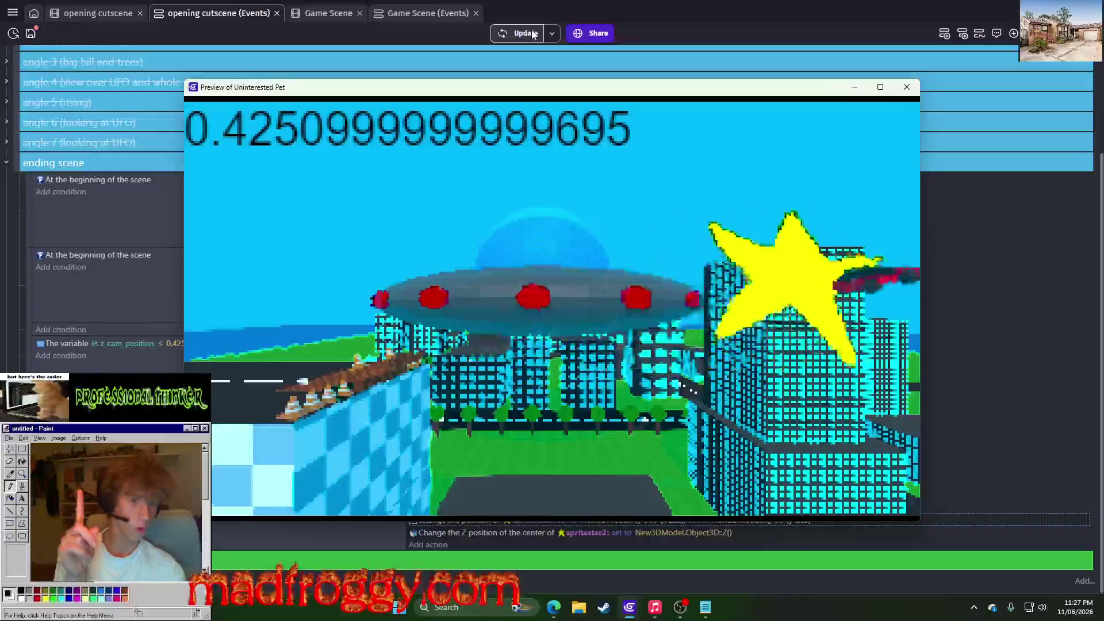
# Set the star's Y offset to New3DModel.Y()-100 and preview the cutscene
pyautogui.click(904, 89)
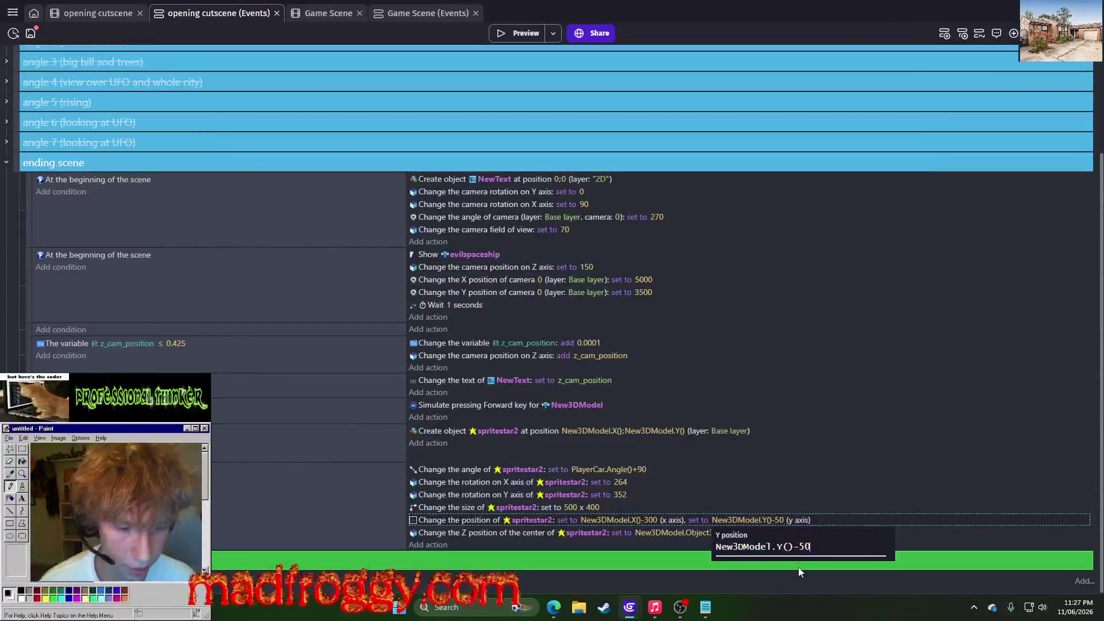
pyautogui.write('100')
pyautogui.press('Return')
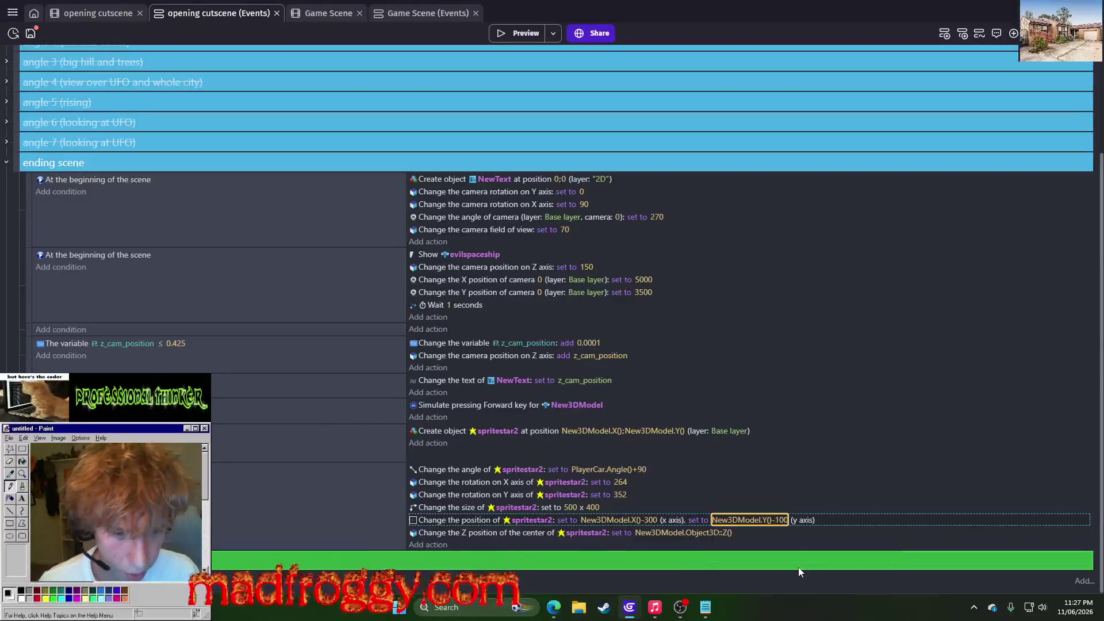
pyautogui.click(495, 30)
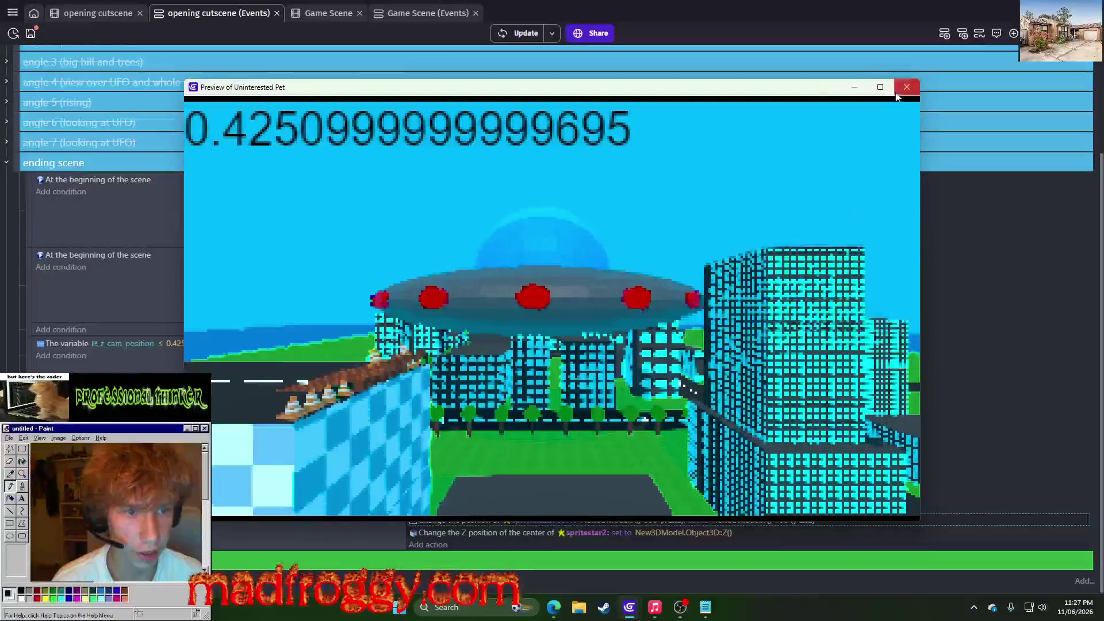
pyautogui.hotkey('alt', 'F4')
# Adjust the star's Y offset to New3DModel.Y()-150 and rerun the preview
pyautogui.click(780, 525)
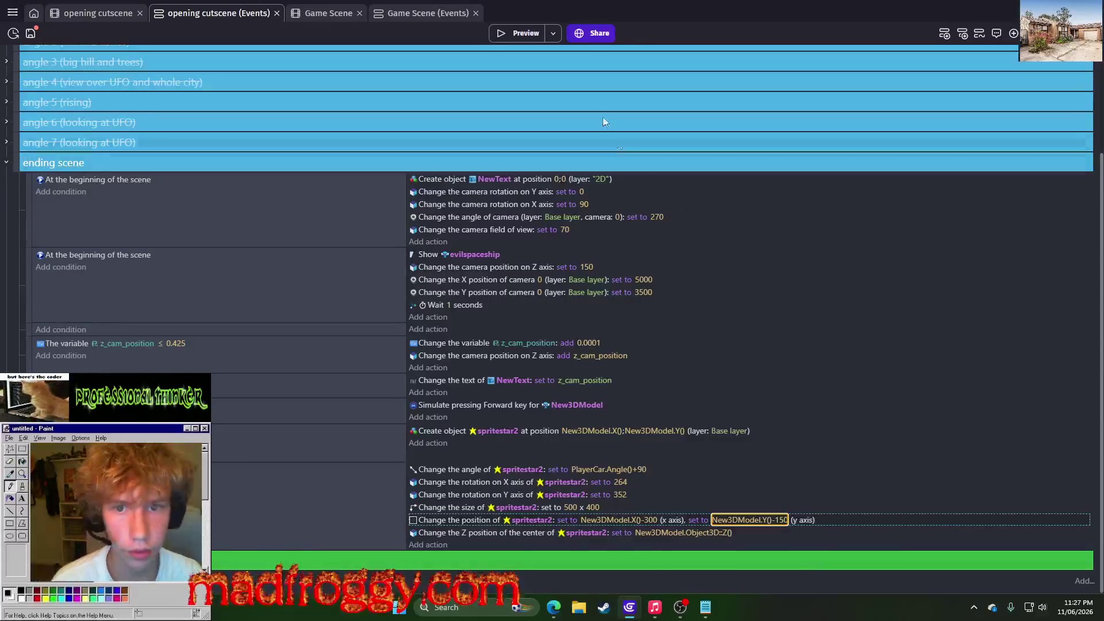
pyautogui.click(515, 37)
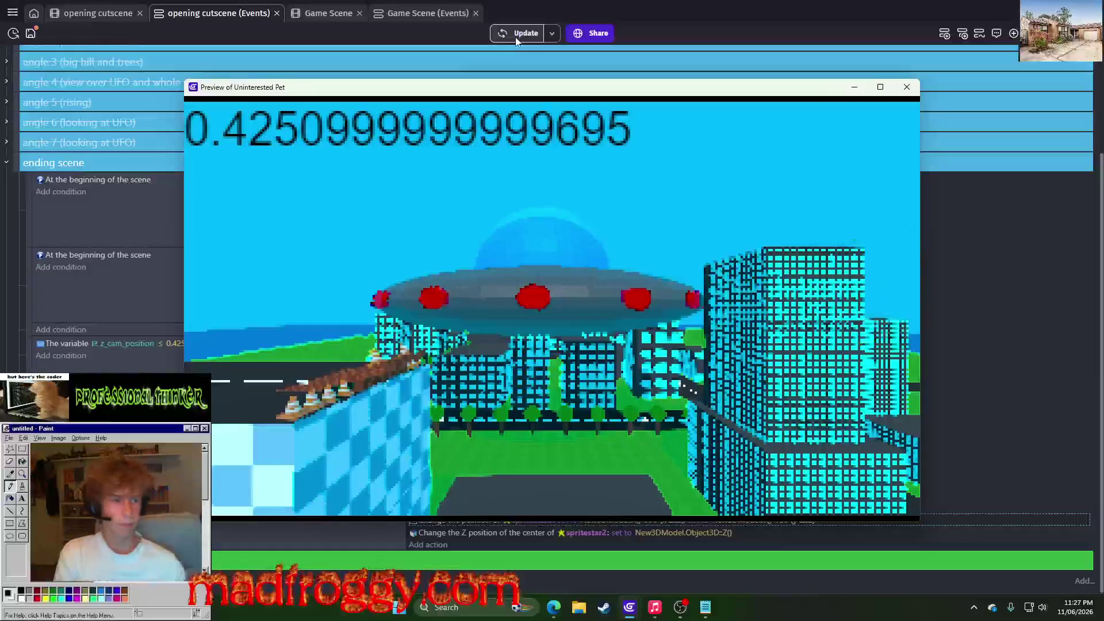
pyautogui.click(907, 87)
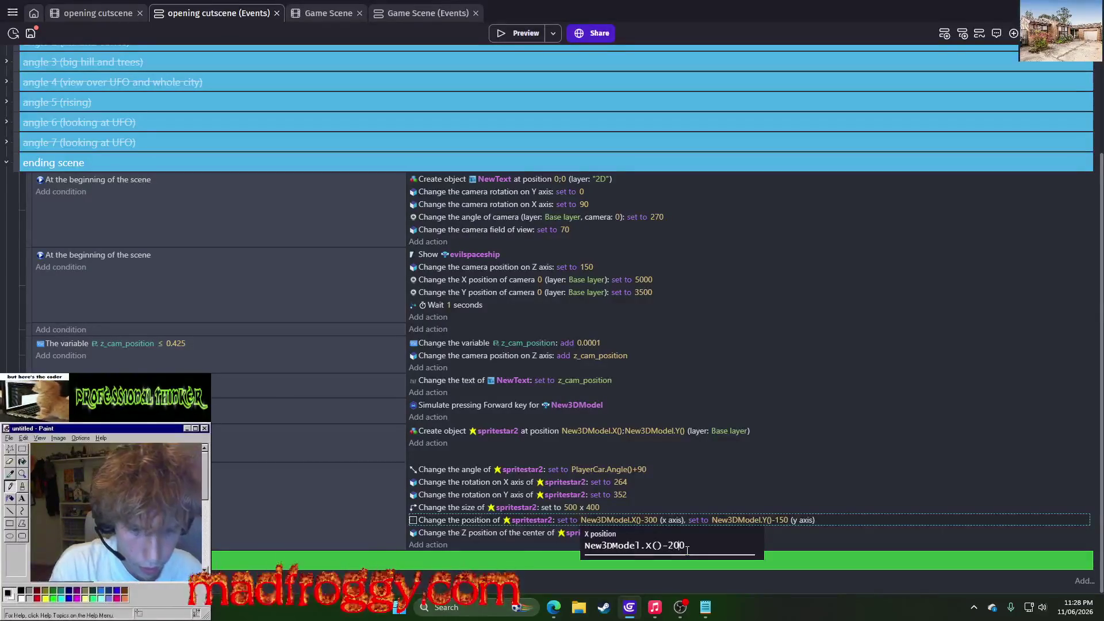
pyautogui.click(496, 31)
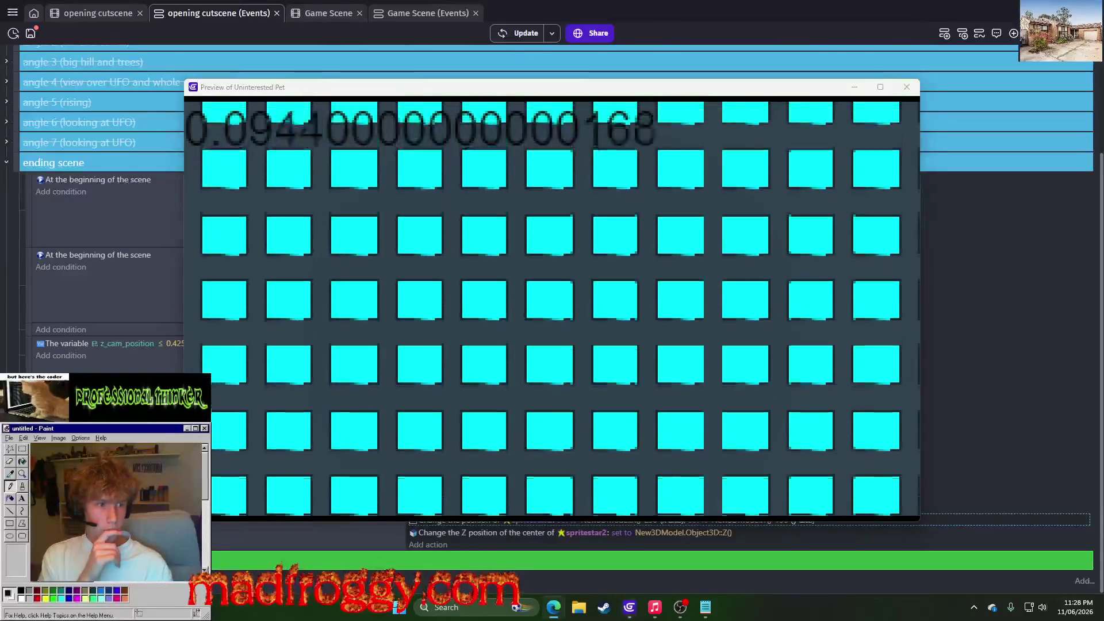
pyautogui.hotkey('alt', 'Tab')
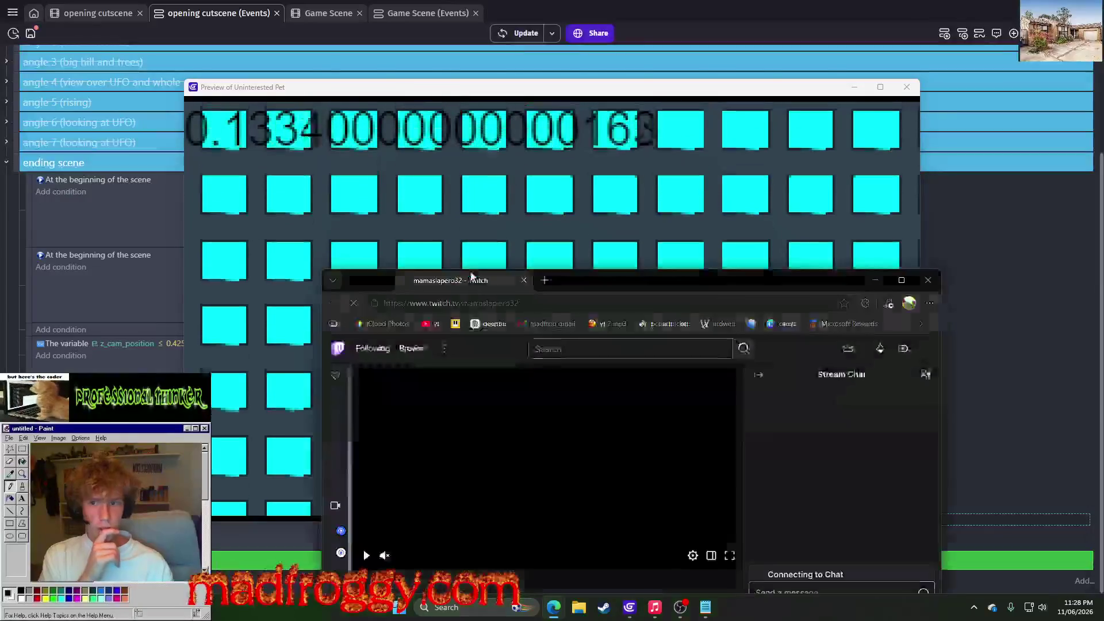
# Raise the stream volume to 64%, dismiss the chat banners, and enlarge the stream window
pyautogui.click(340, 247)
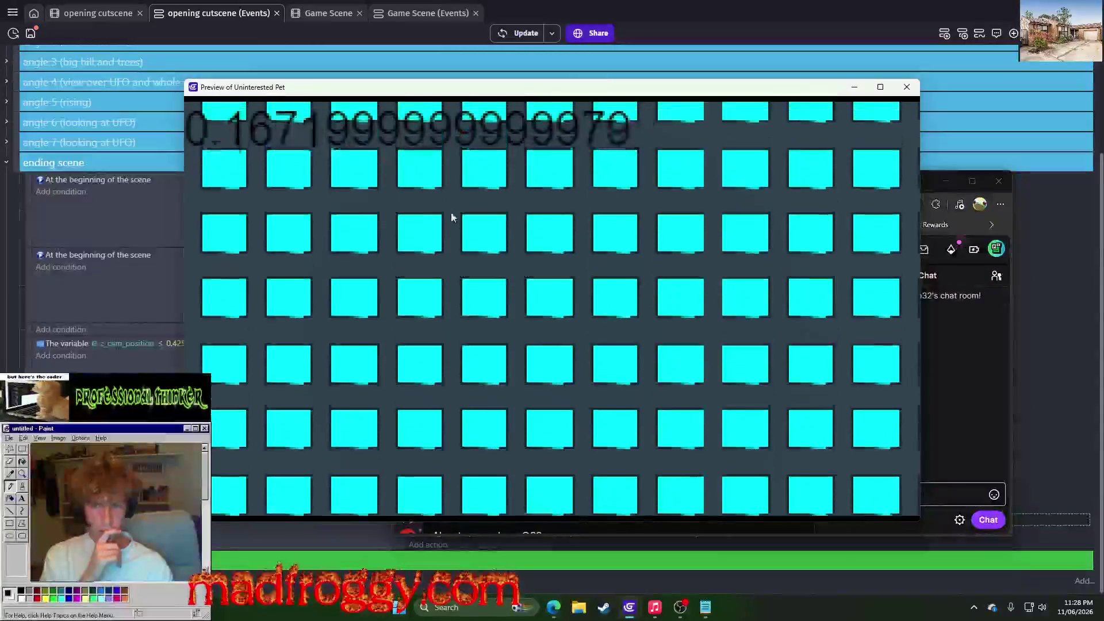
pyautogui.hotkey('alt', 'Tab')
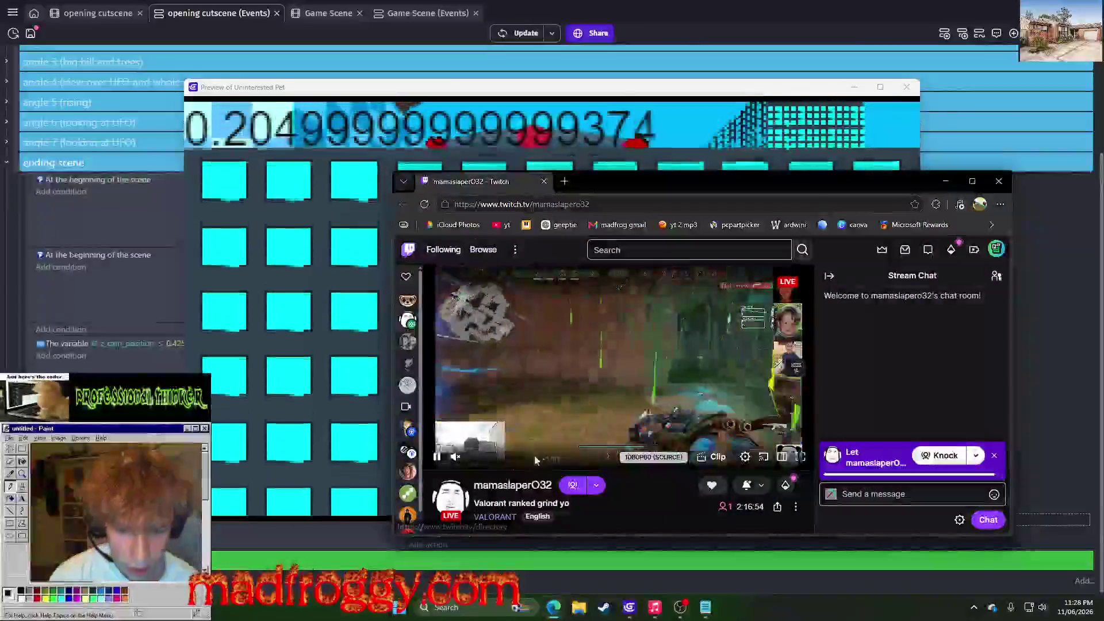
pyautogui.click(500, 457)
pyautogui.moveTo(502, 465); pyautogui.dragTo(504, 466)
pyautogui.moveTo(697, 181)
pyautogui.mouseDown()
pyautogui.moveTo(725, 164)
pyautogui.moveTo(917, 141)
pyautogui.mouseUp()
pyautogui.hotkey('alt', 'Tab')
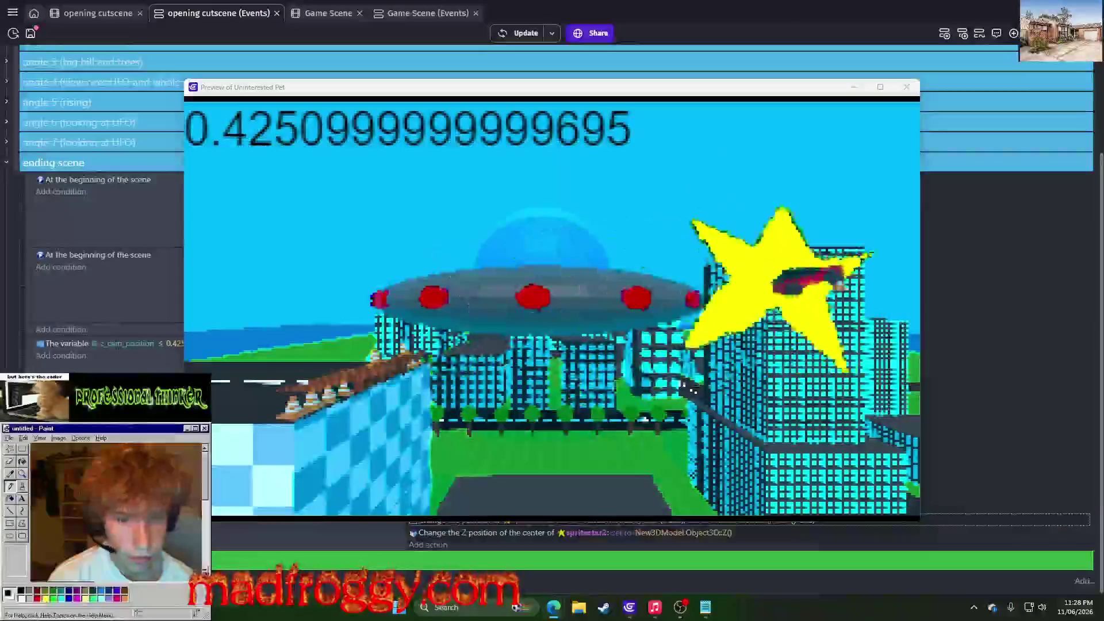
pyautogui.hotkey('alt', 'Tab')
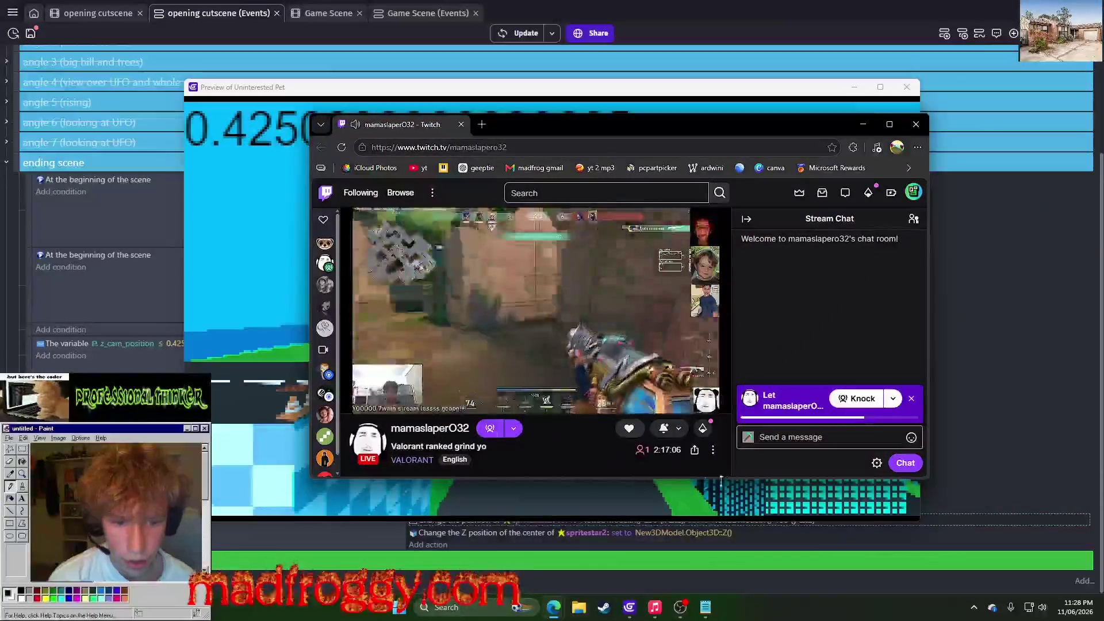
pyautogui.click(912, 398)
pyautogui.click(857, 414)
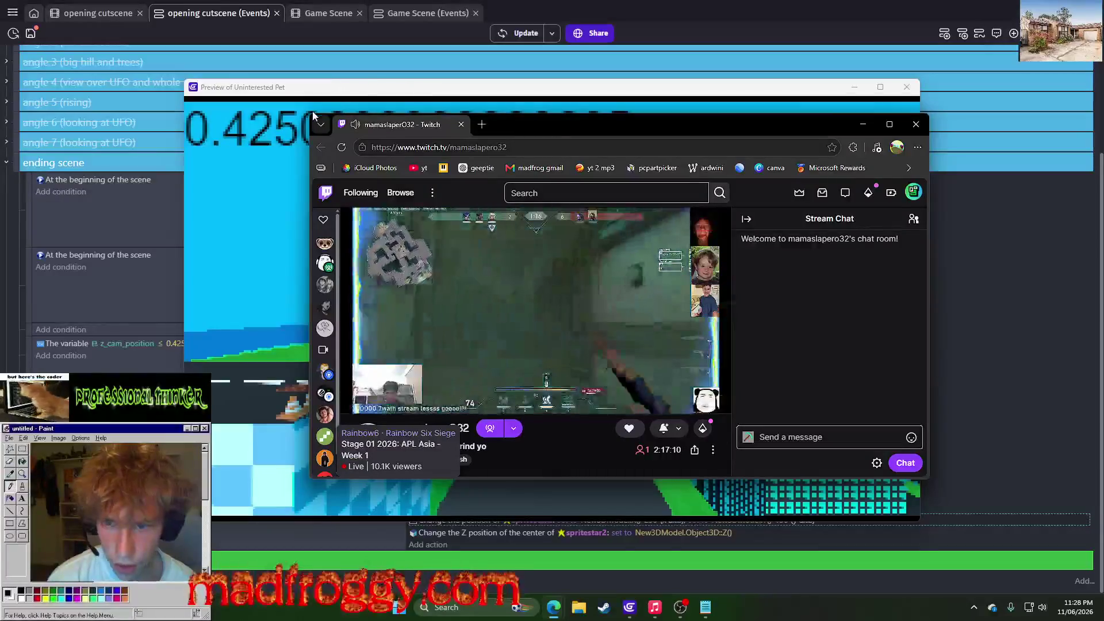
pyautogui.moveTo(311, 114); pyautogui.dragTo(203, 80)
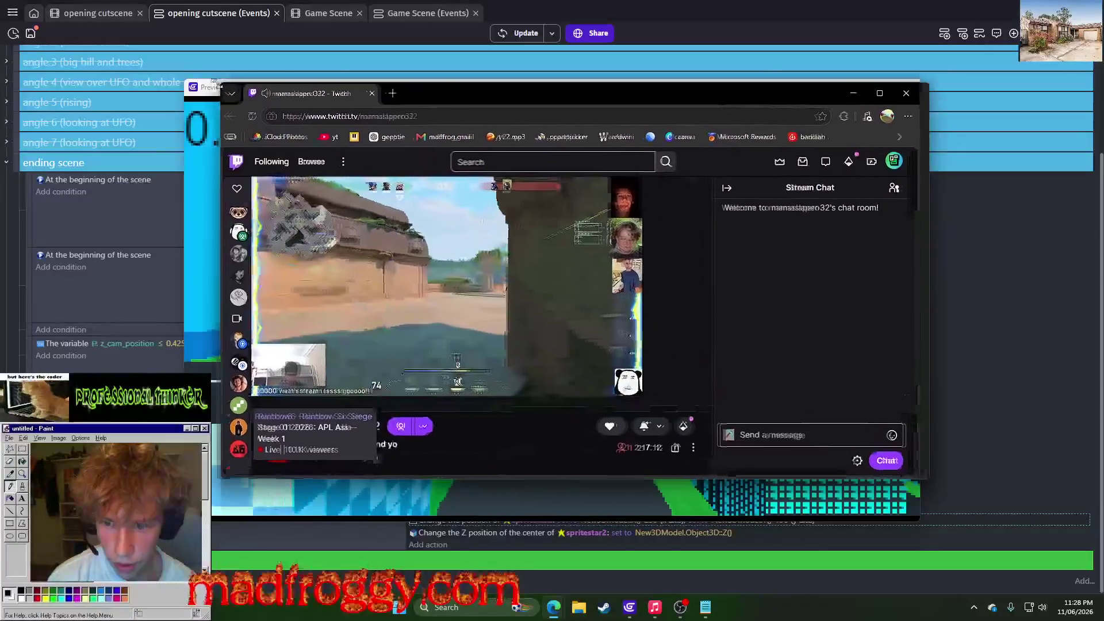
# Post 'foolish boy' in the Twitch chat and bring the game preview back in front
pyautogui.click(821, 442)
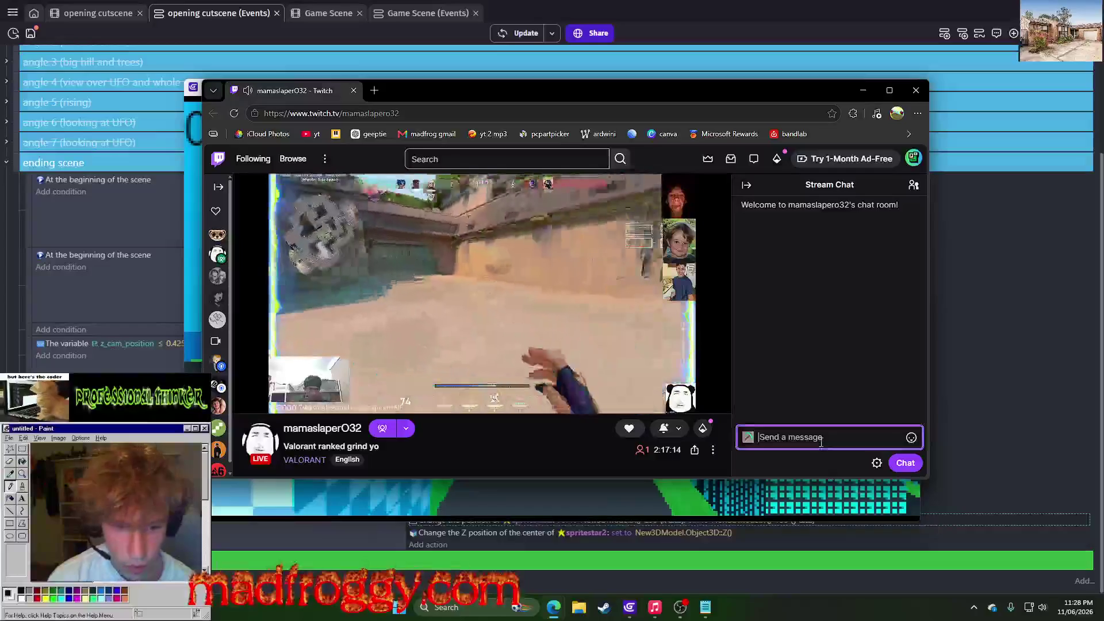
pyautogui.write('foolish')
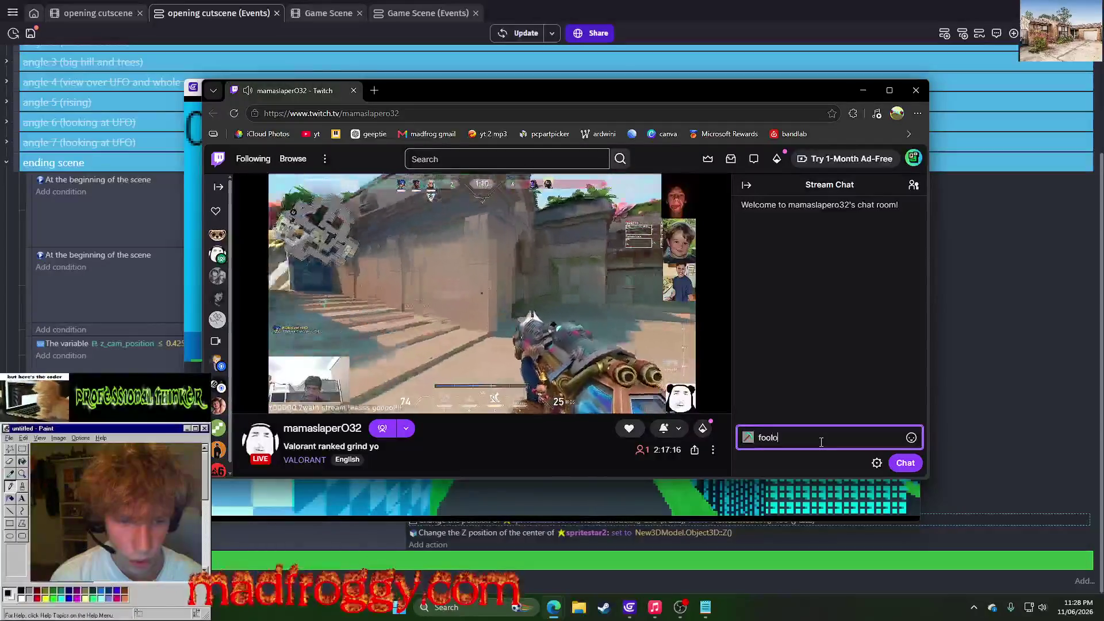
pyautogui.write(' boy')
pyautogui.press('Return')
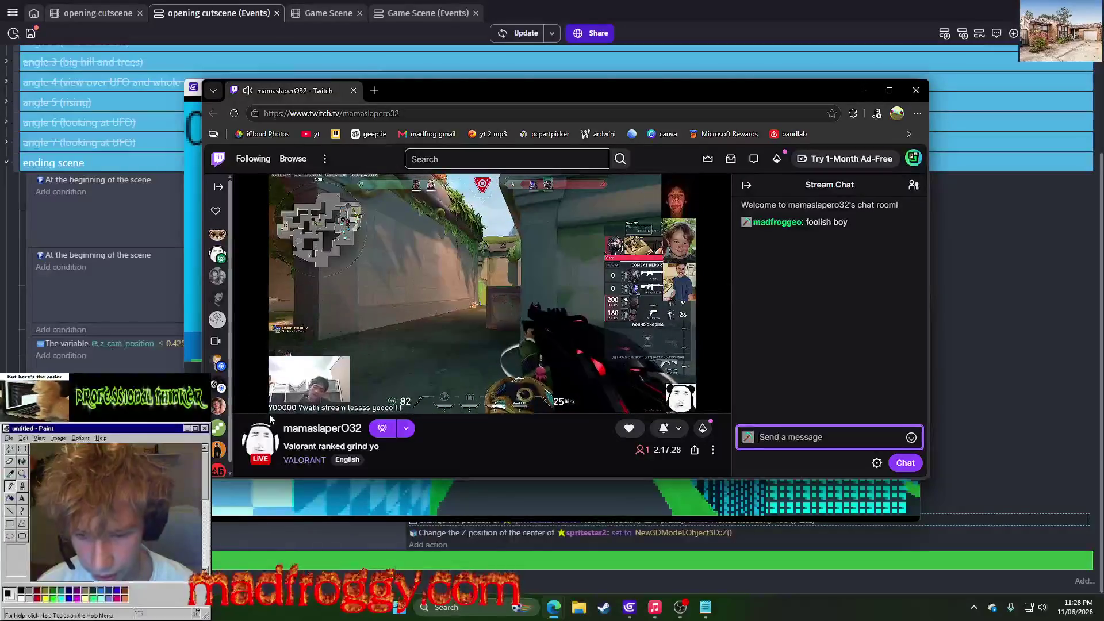
pyautogui.click(269, 470)
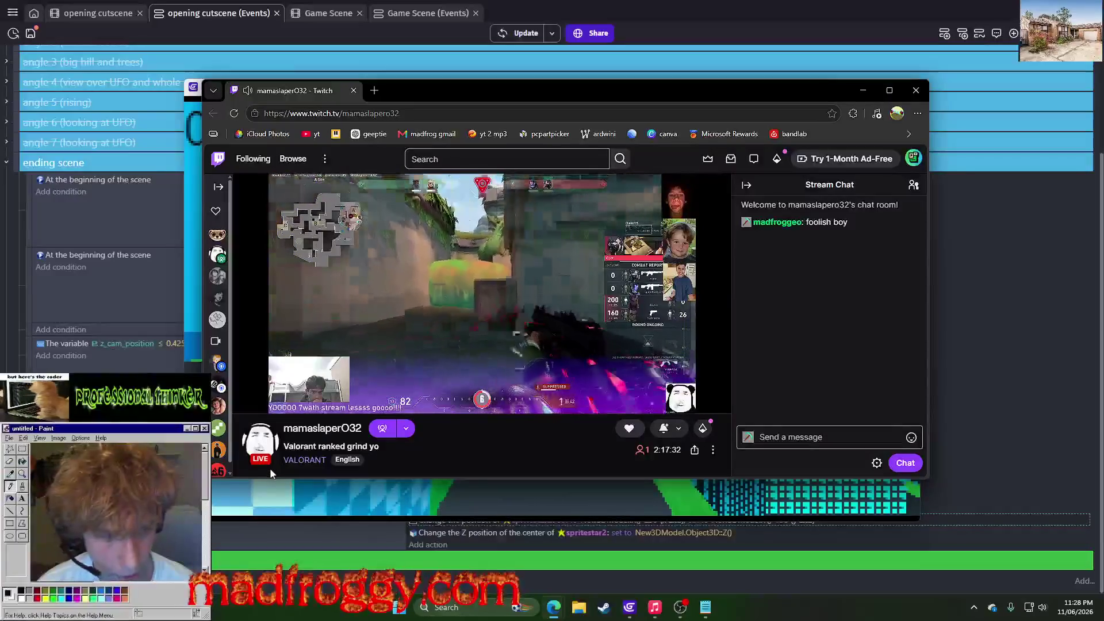
pyautogui.moveTo(722, 99)
pyautogui.mouseDown()
pyautogui.moveTo(987, 165)
pyautogui.moveTo(711, 135)
pyautogui.mouseUp()
pyautogui.click(1061, 402)
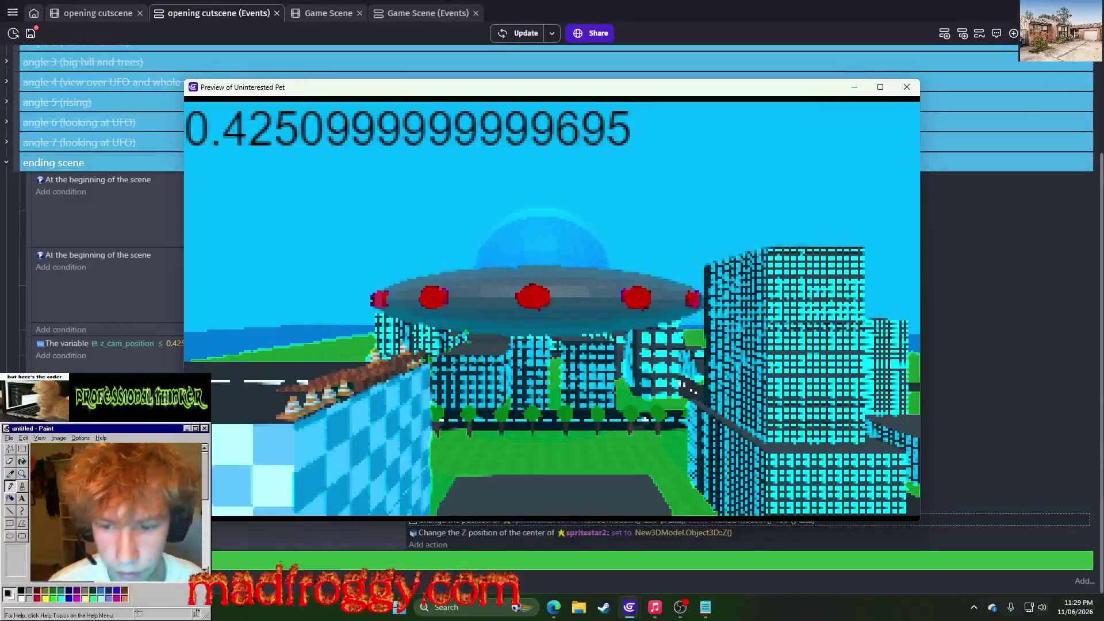
# Rerun the cutscene preview and close it again
pyautogui.click(907, 87)
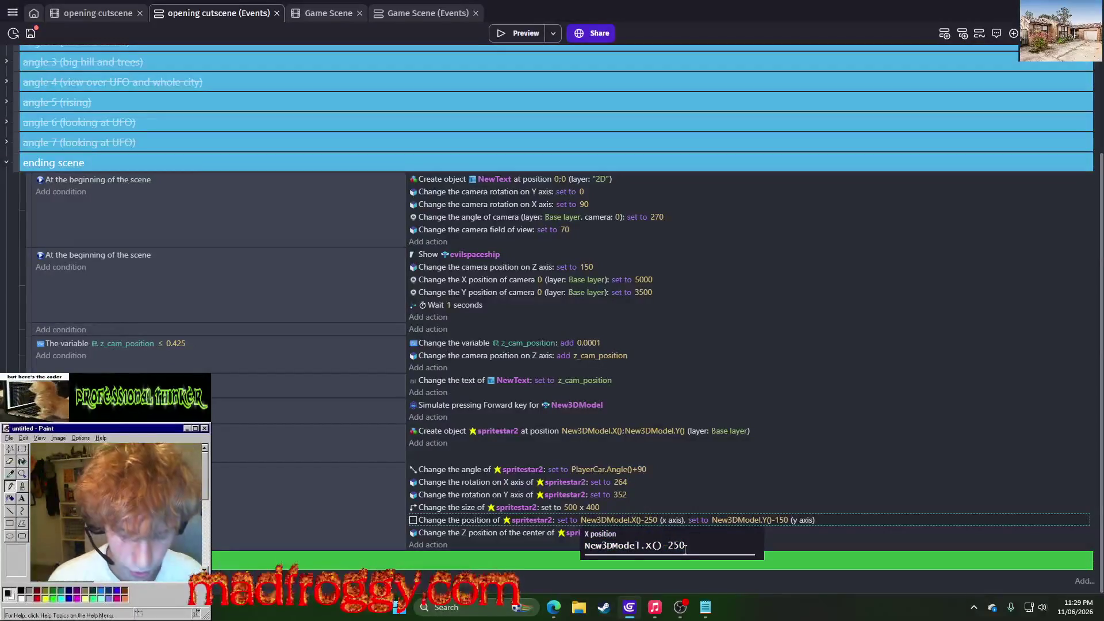
pyautogui.click(498, 33)
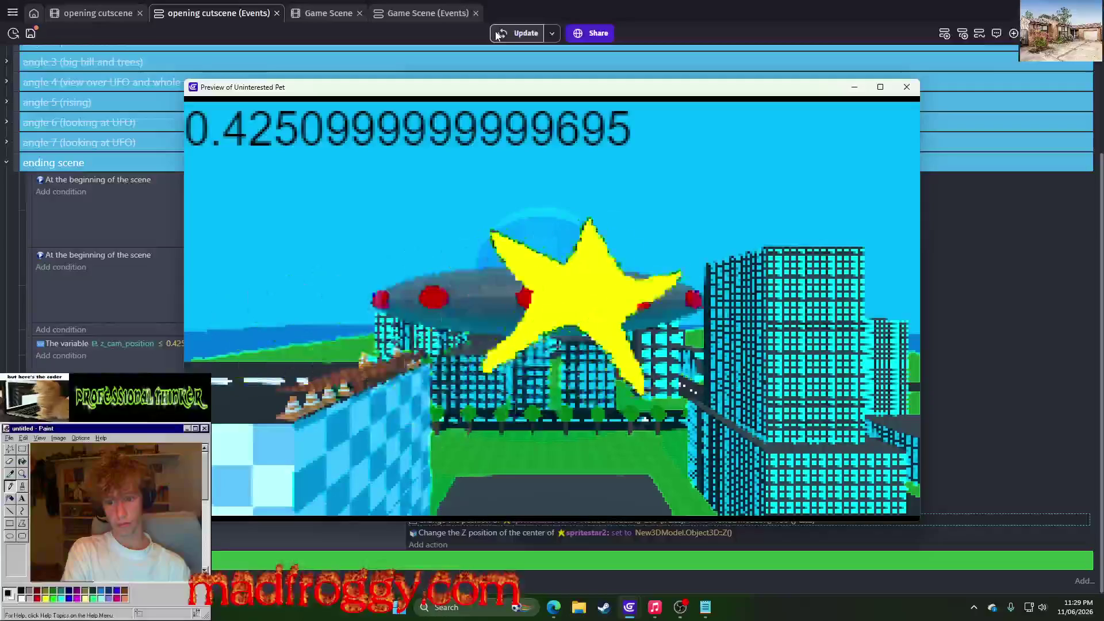
pyautogui.click(907, 86)
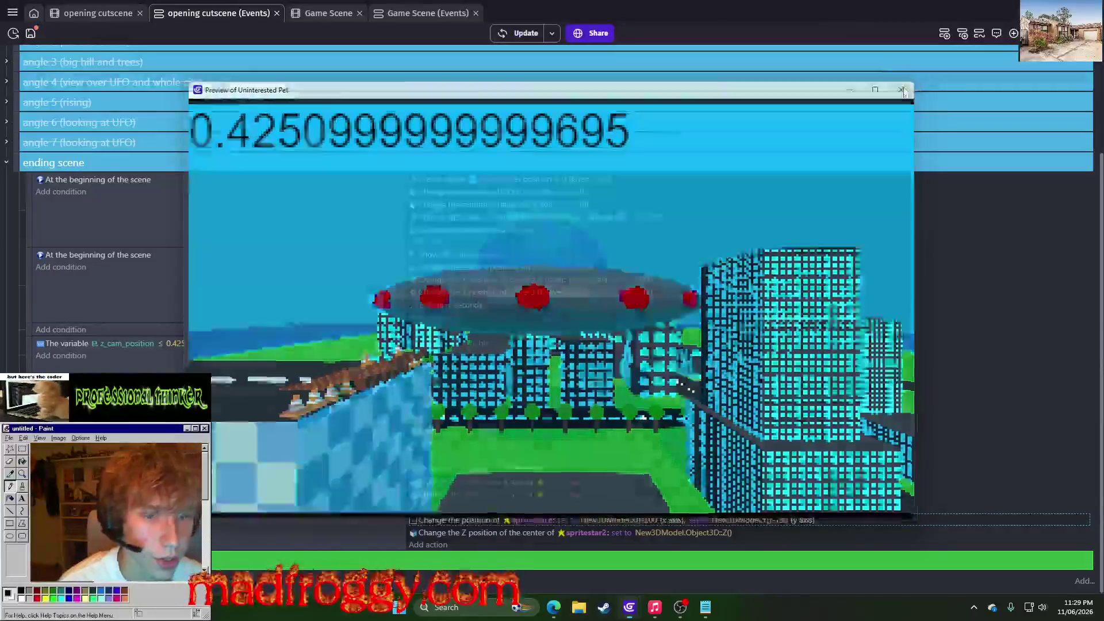
# Change spritestar2's X offset to New3DModel.X()-220, fix the stray bracket, and preview the cutscene
pyautogui.click(661, 521)
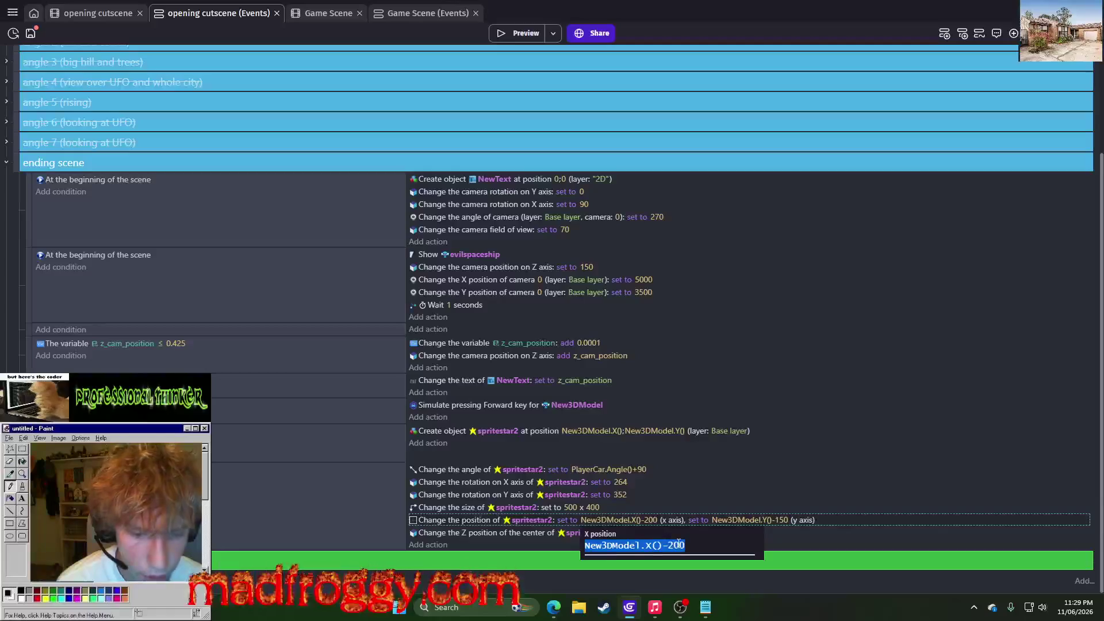
pyautogui.write('2')
pyautogui.press('Return')
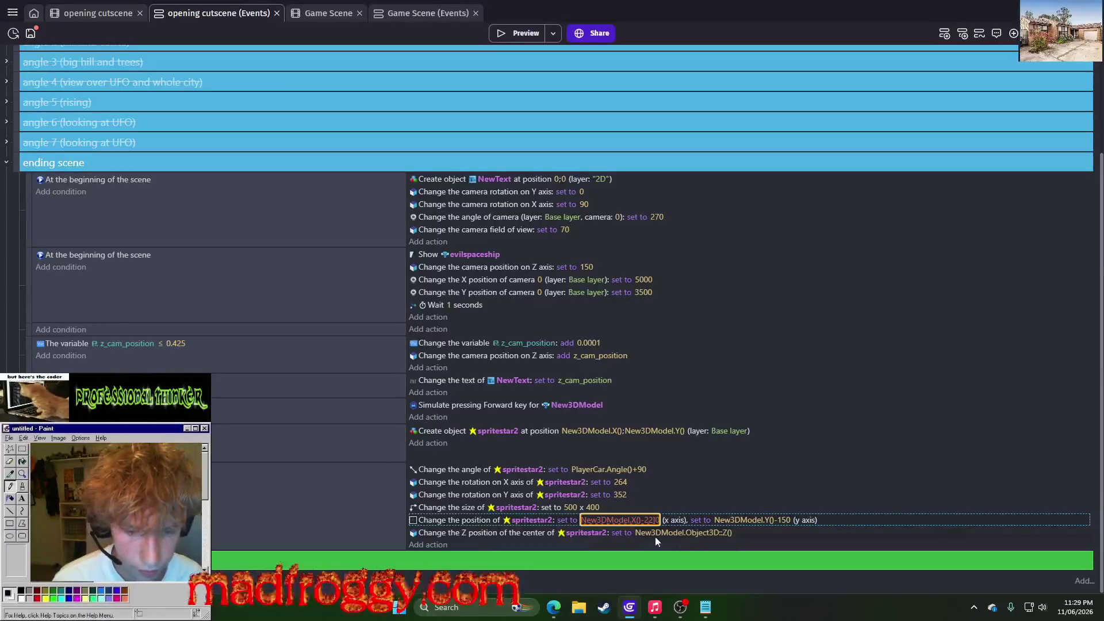
pyautogui.press('Return')
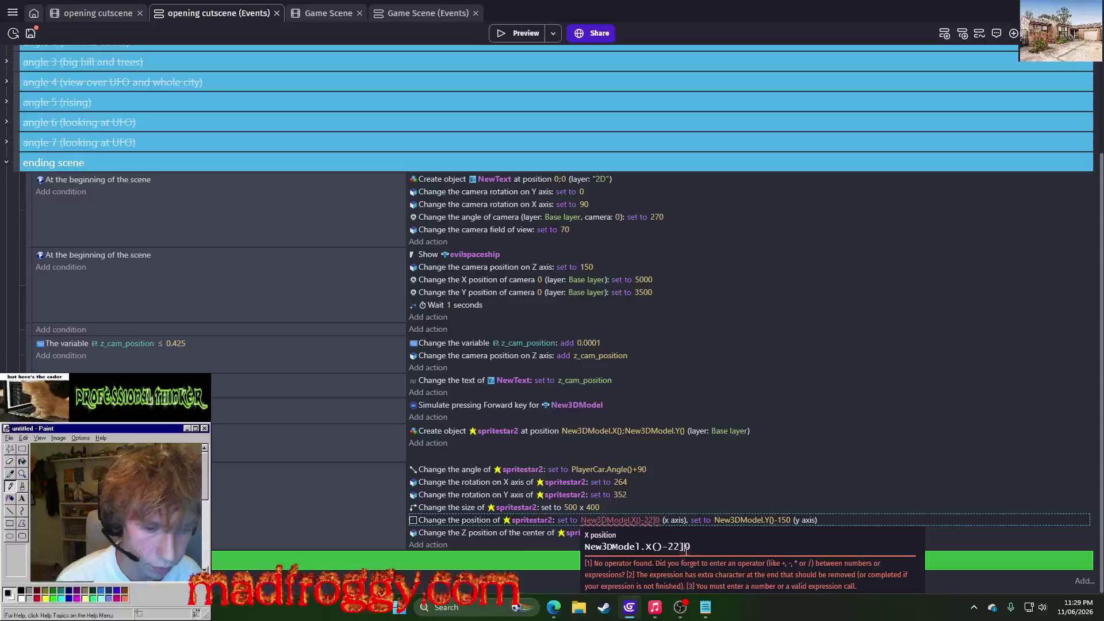
pyautogui.press('BackSpace')
pyautogui.click(764, 459)
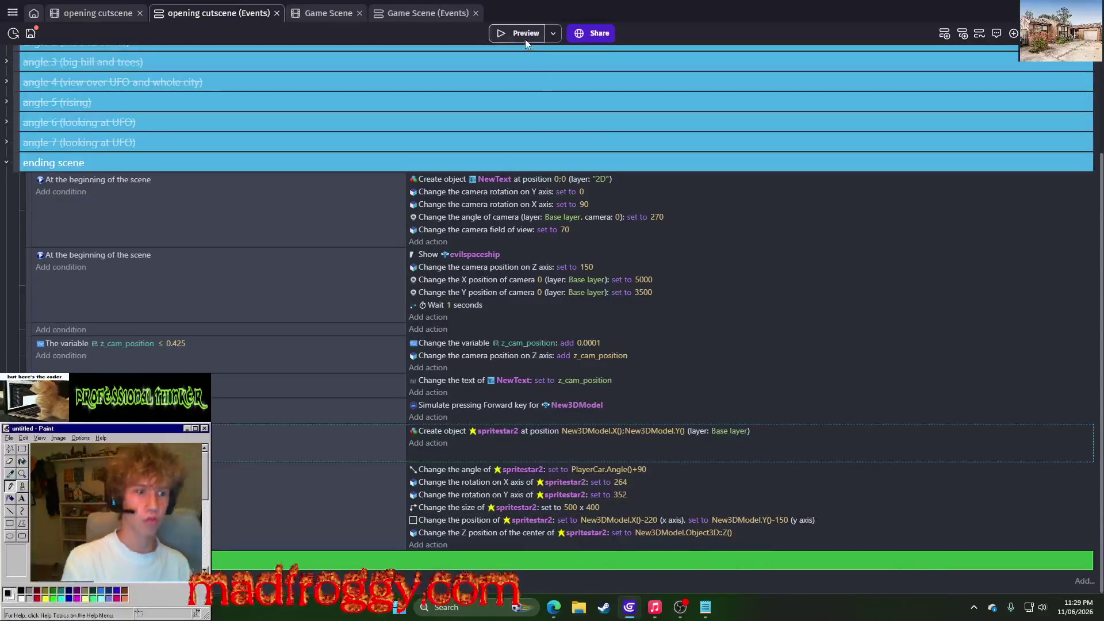
pyautogui.click(525, 39)
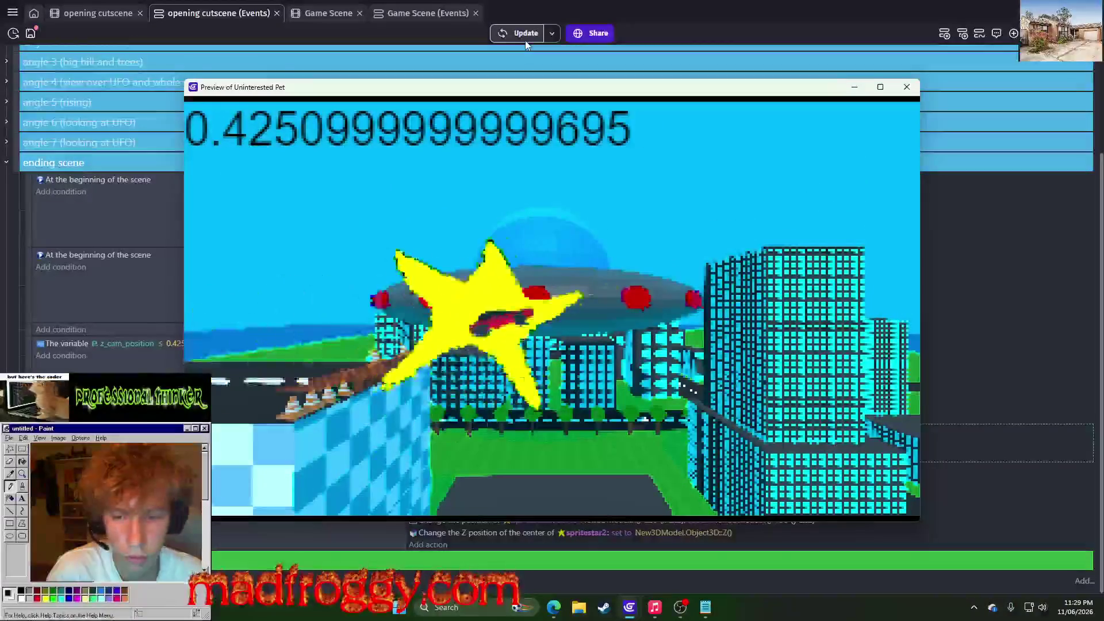
pyautogui.click(907, 87)
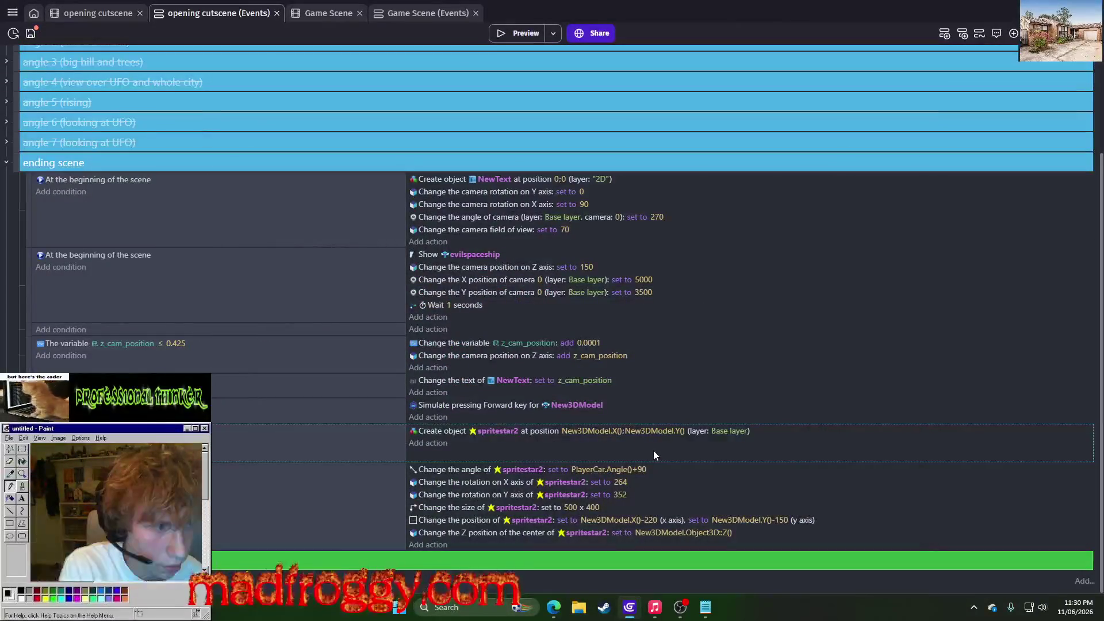
# Set spritestar2's X offset to New3DModel.X()-230 and preview the cutscene
pyautogui.click(648, 521)
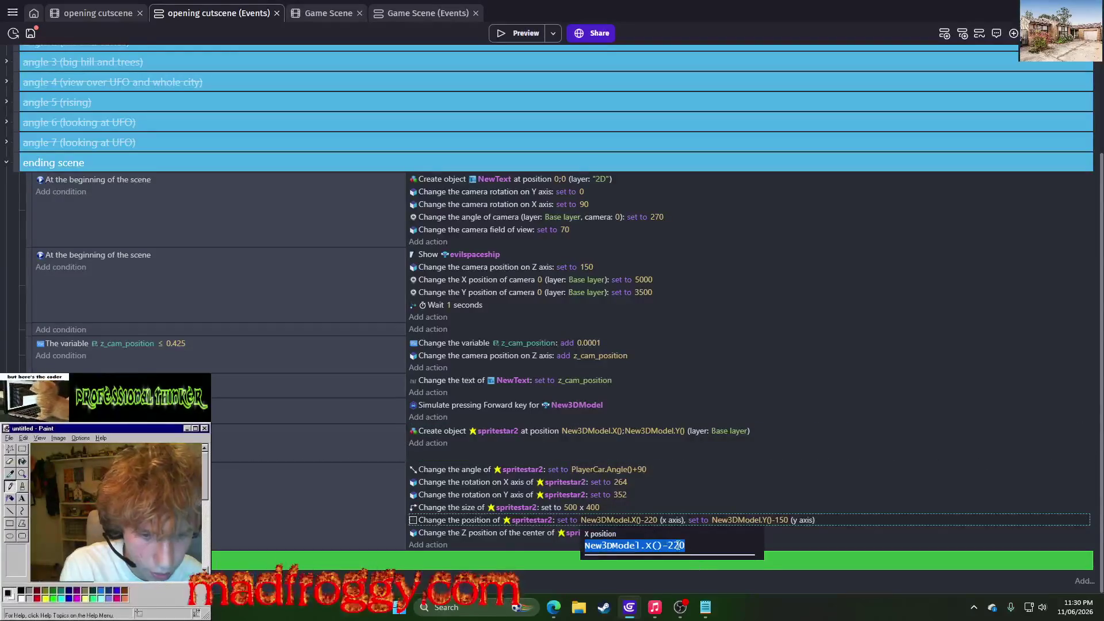
pyautogui.press('BackSpace')
pyautogui.press('BackSpace')
pyautogui.write('30')
pyautogui.press('Return')
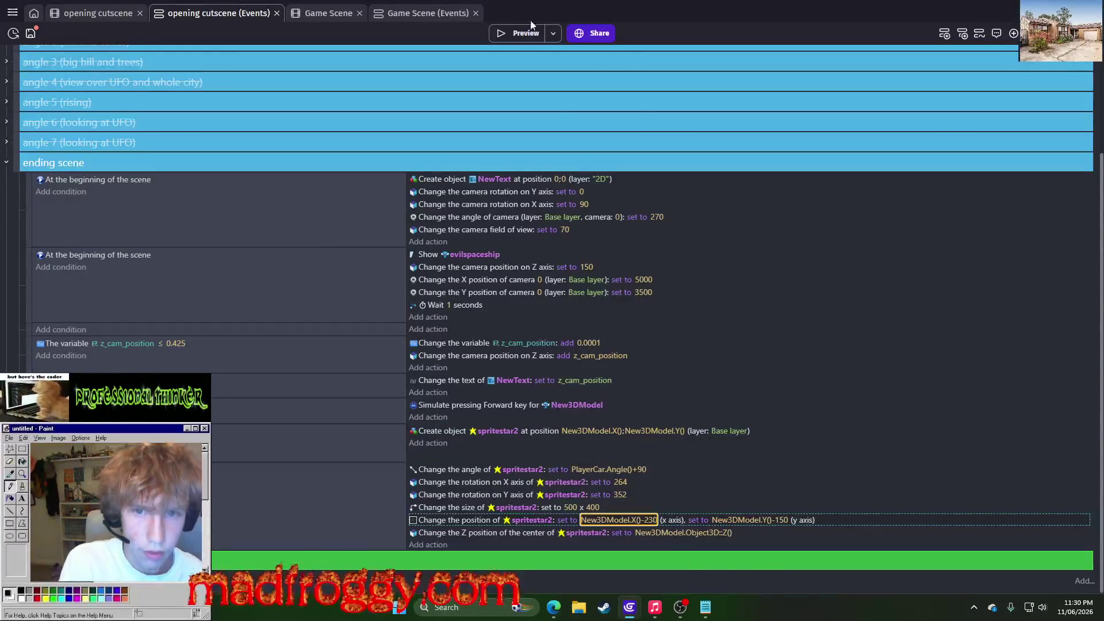
pyautogui.click(524, 34)
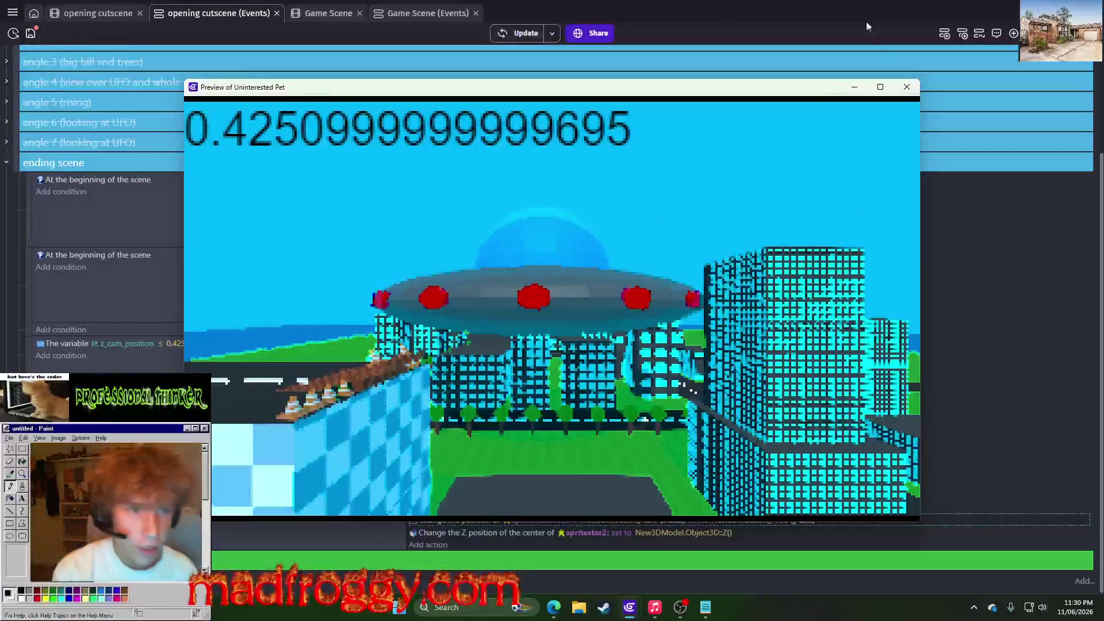
pyautogui.hotkey('alt', 'F4')
# Change the X offset to New3DModel.X()-240 and preview the cutscene again
pyautogui.click(659, 521)
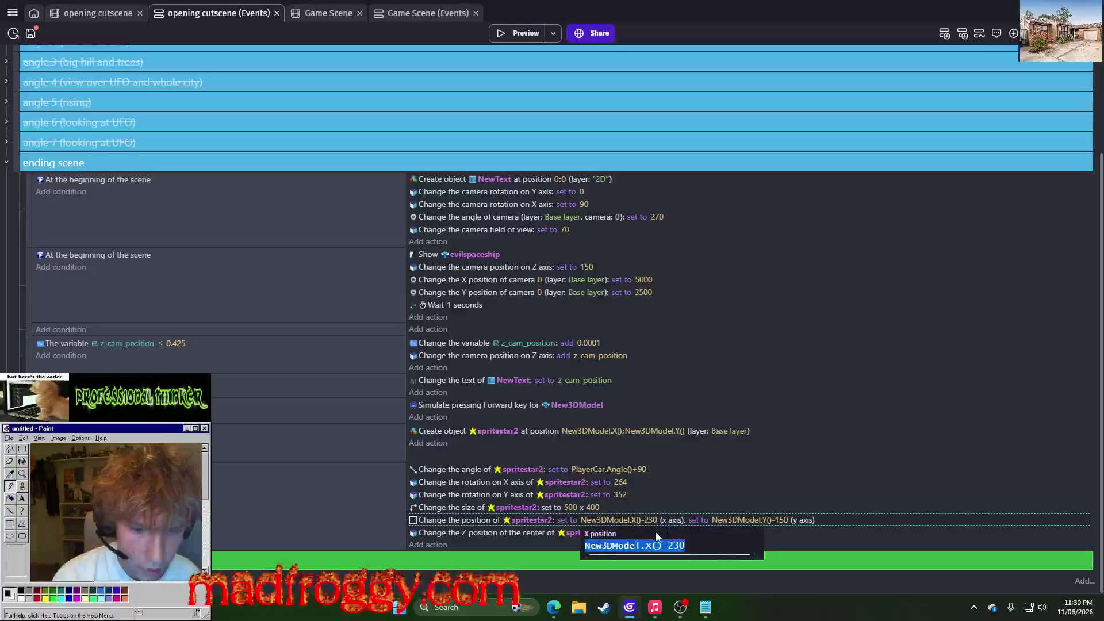
pyautogui.press('BackSpace')
pyautogui.press('BackSpace')
pyautogui.write('40')
pyautogui.press('Return')
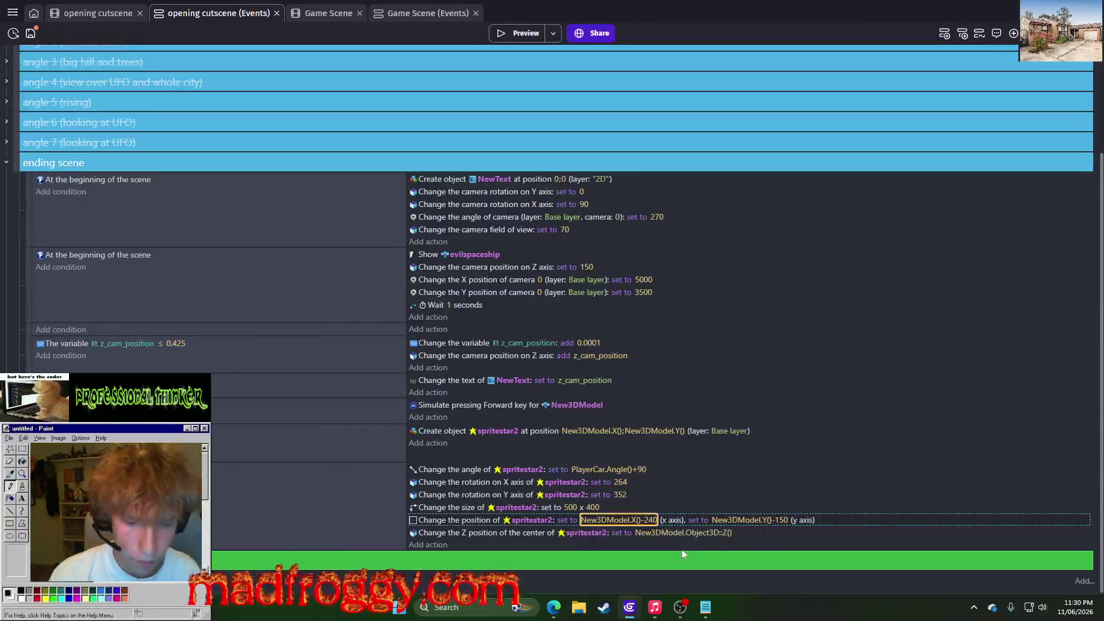
pyautogui.click(498, 32)
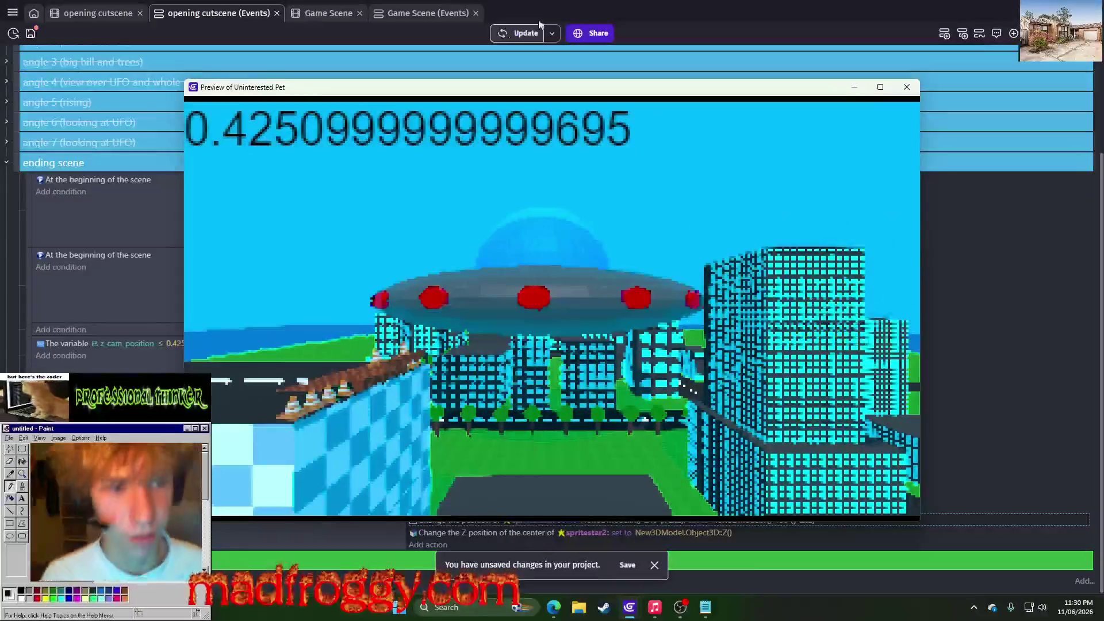
pyautogui.click(907, 87)
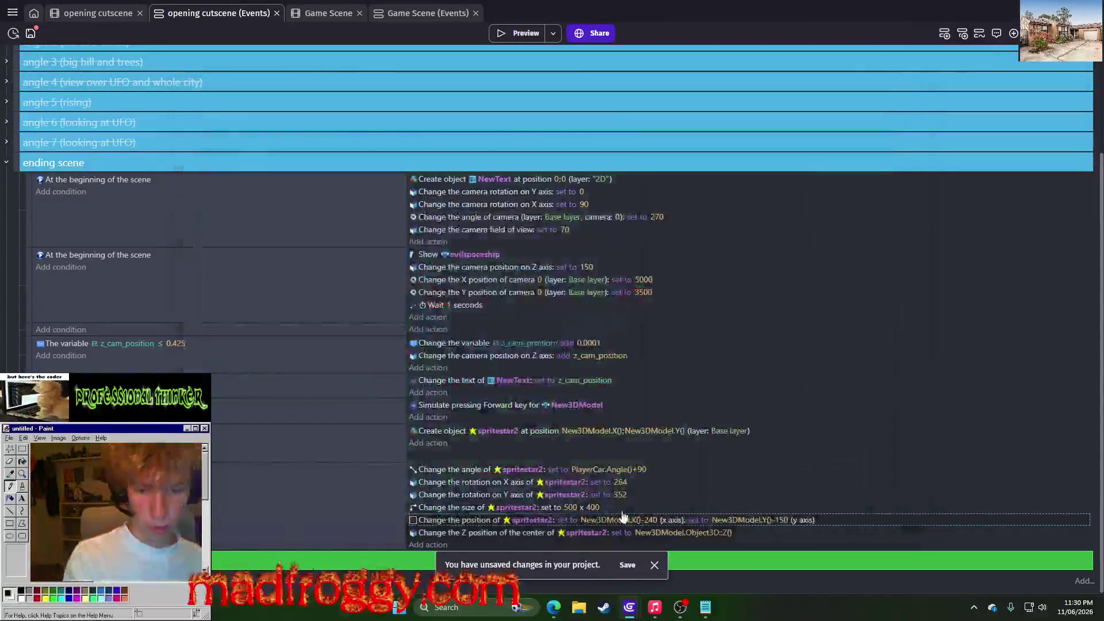
# Set spritestar2's X offset to New3DModel.X()-245 and preview the cutscene
pyautogui.click(656, 520)
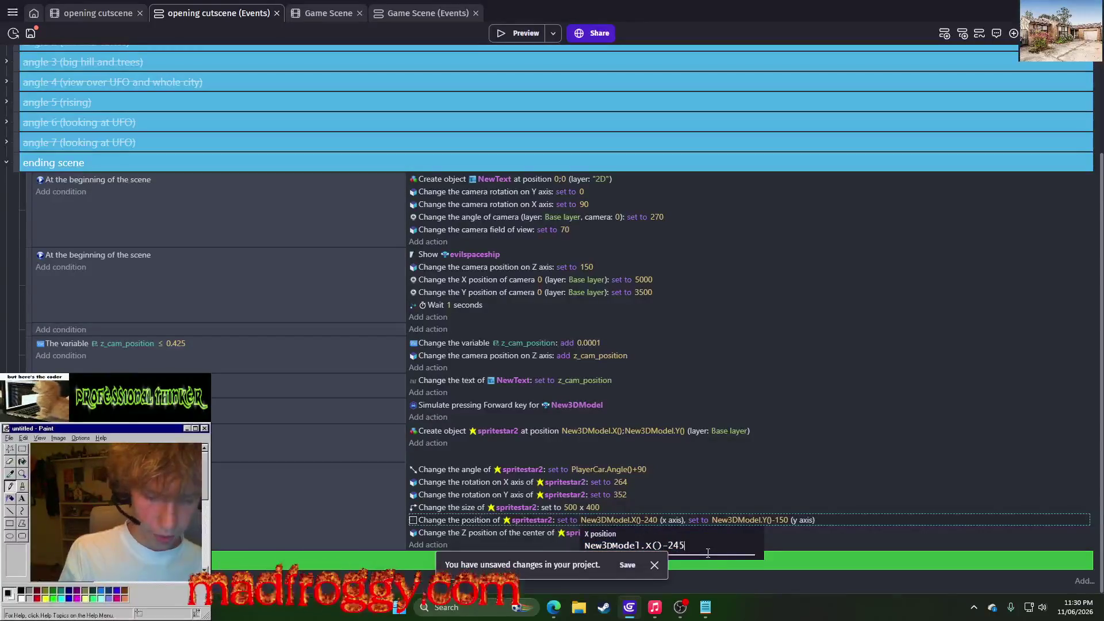
pyautogui.press('Return')
pyautogui.click(490, 31)
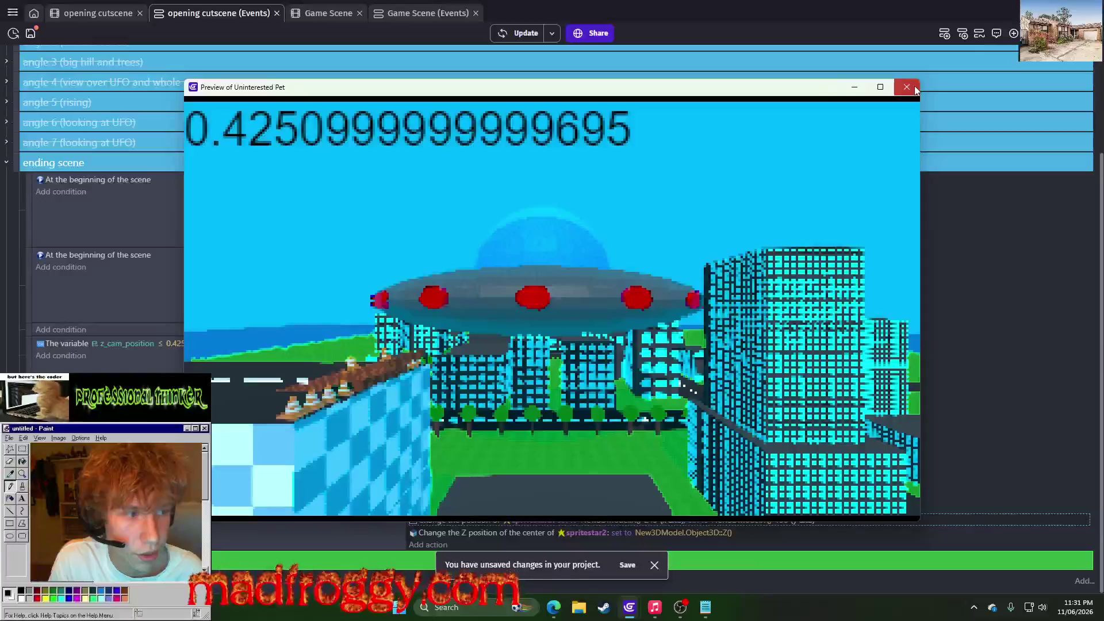
pyautogui.click(914, 88)
# Change the X offset to New3DModel.X()-250, preview it, then collapse the ending scene group
pyautogui.click(654, 520)
pyautogui.click(680, 545)
pyautogui.press('Return')
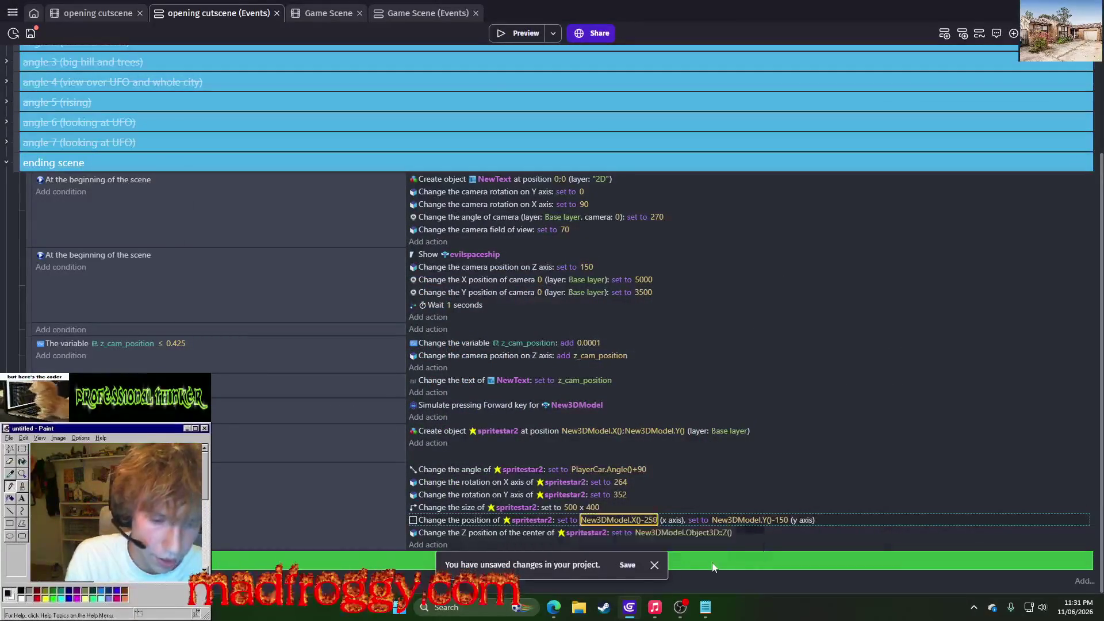
pyautogui.click(526, 33)
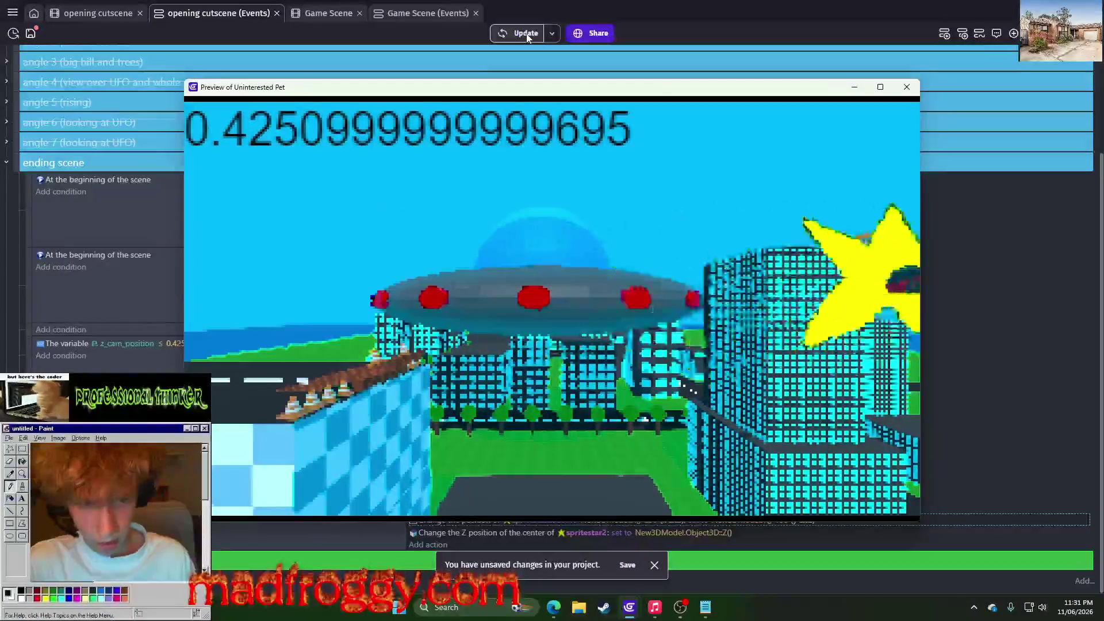
pyautogui.click(904, 88)
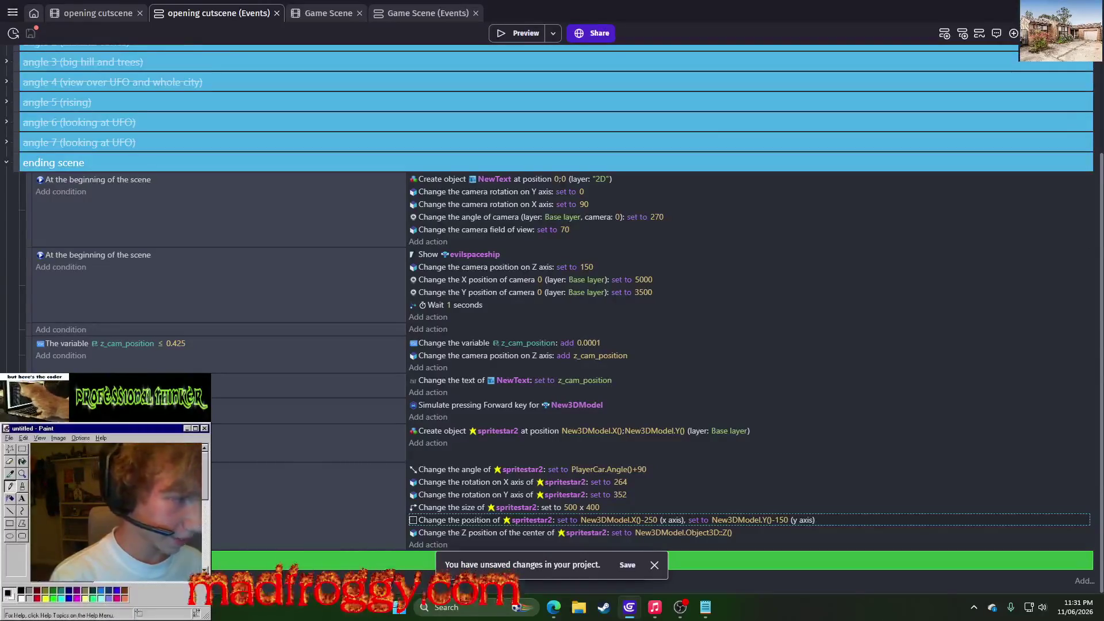
pyautogui.click(314, 513)
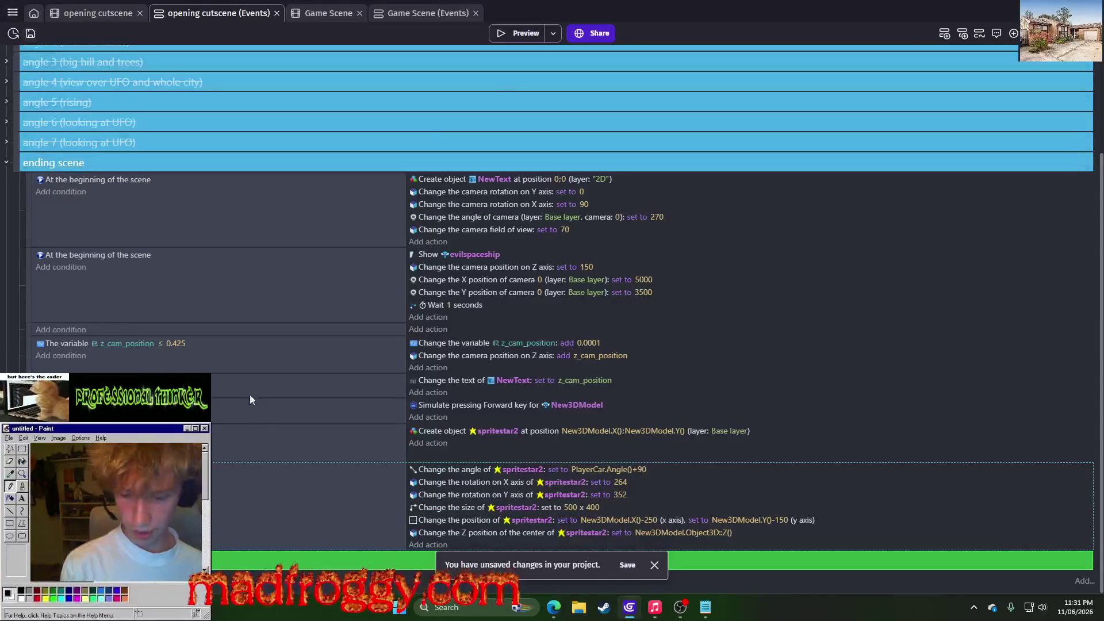
pyautogui.click(7, 163)
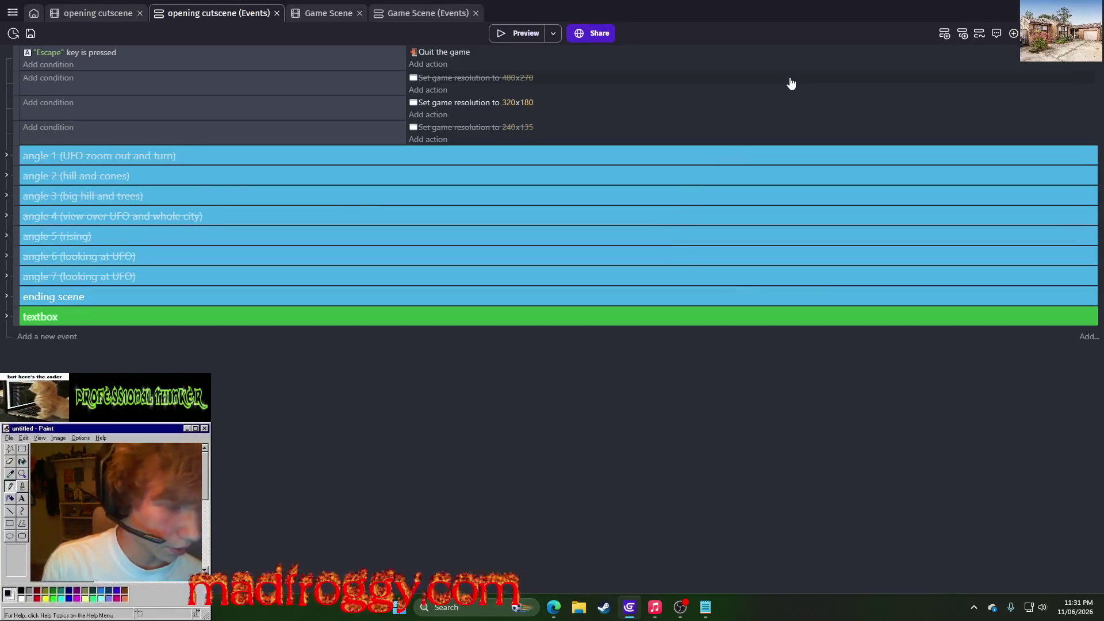
# Inspect the angle 6 and angle 7 groups, then copy and paste the angle 7 group
pyautogui.click(7, 257)
pyautogui.click(6, 256)
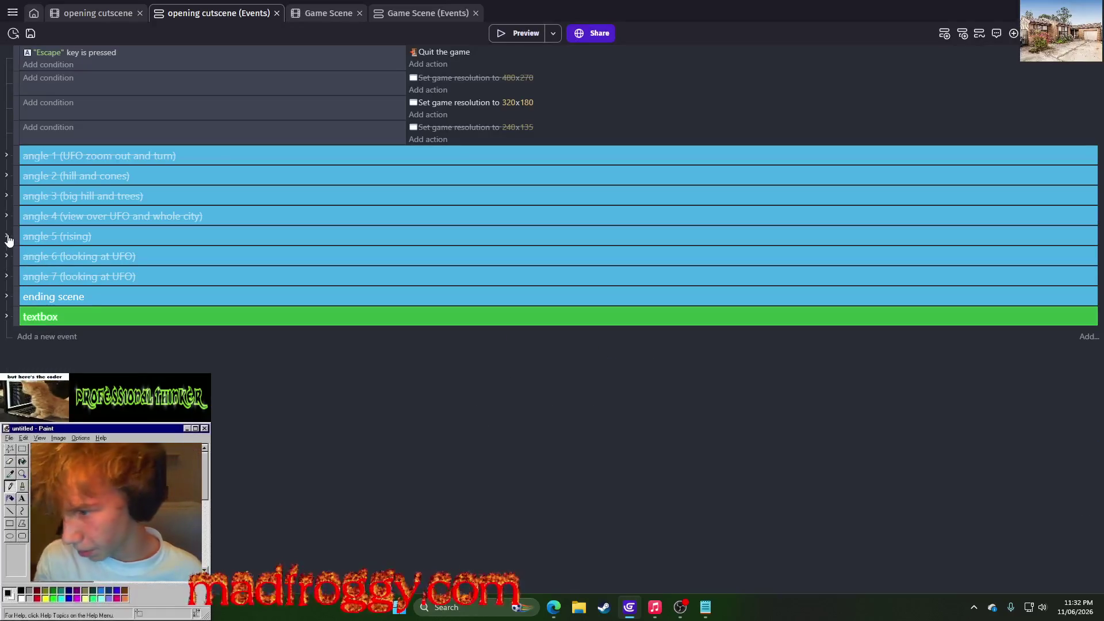
pyautogui.click(7, 278)
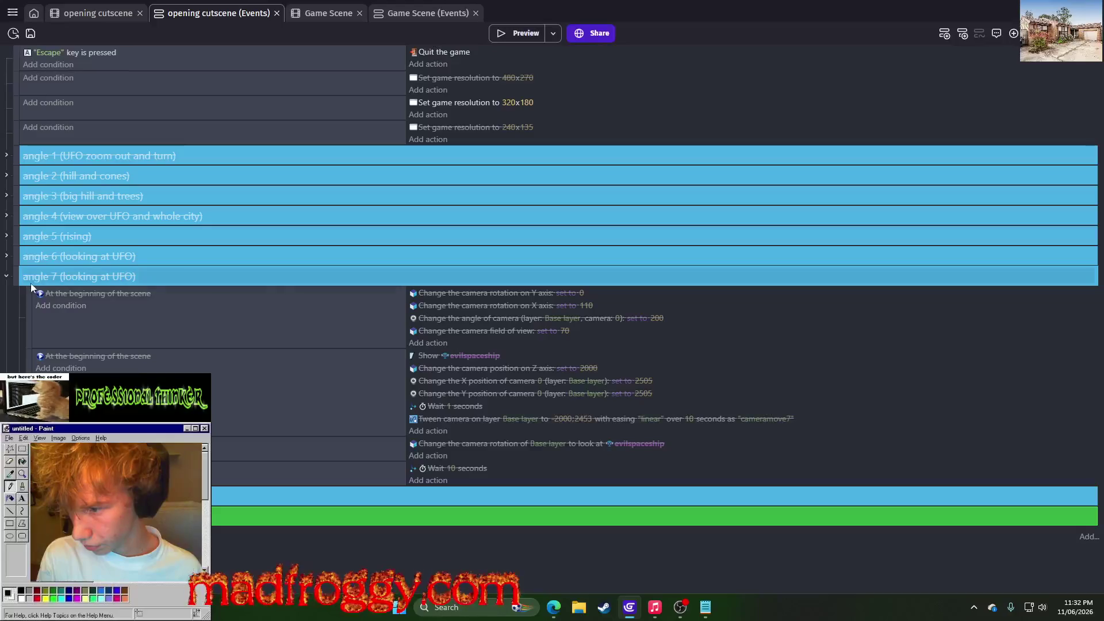
pyautogui.click(7, 277)
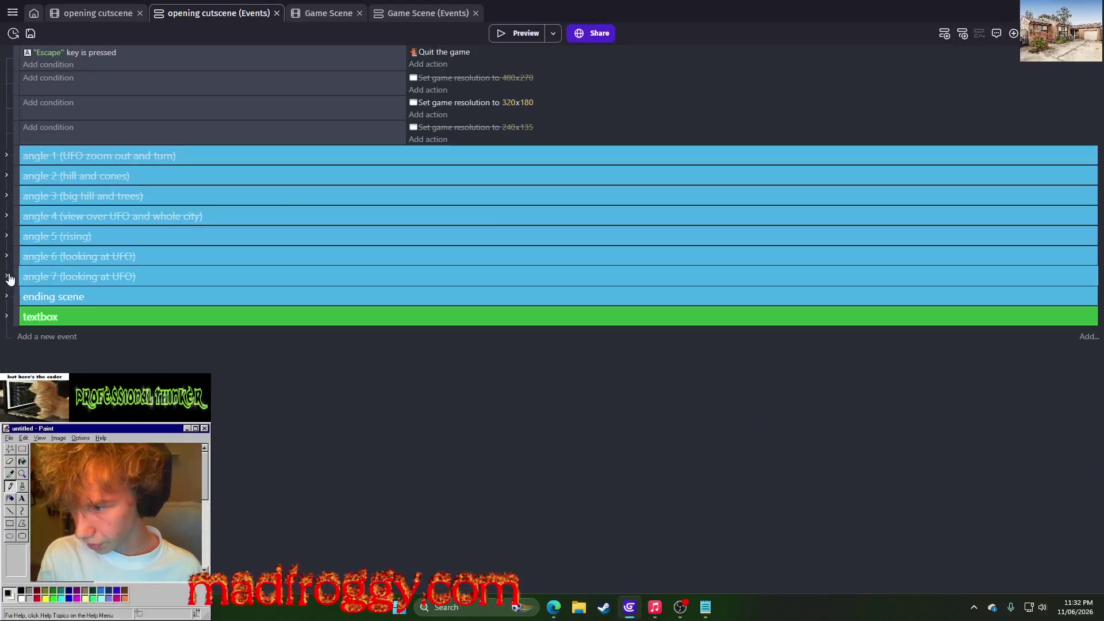
pyautogui.rightClick(27, 282)
pyautogui.click(35, 316)
pyautogui.rightClick(21, 316)
pyautogui.click(38, 365)
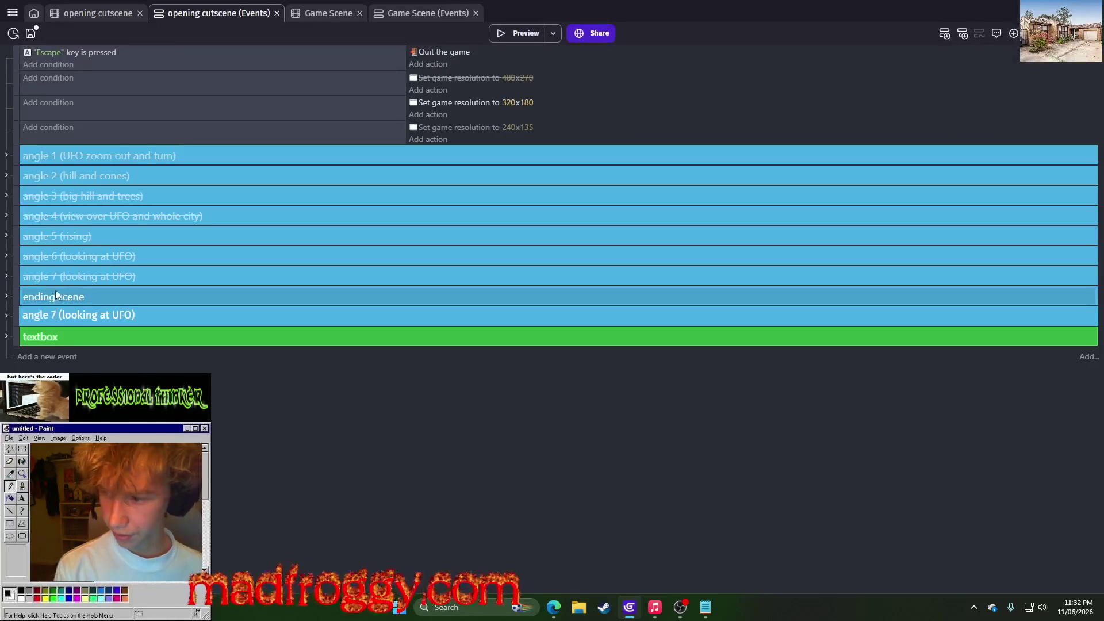
# Rename the copy 'starting scene', enable it, and disable the ending scene group
pyautogui.moveTo(142, 318); pyautogui.dragTo(62, 319)
pyautogui.write('starting scene')
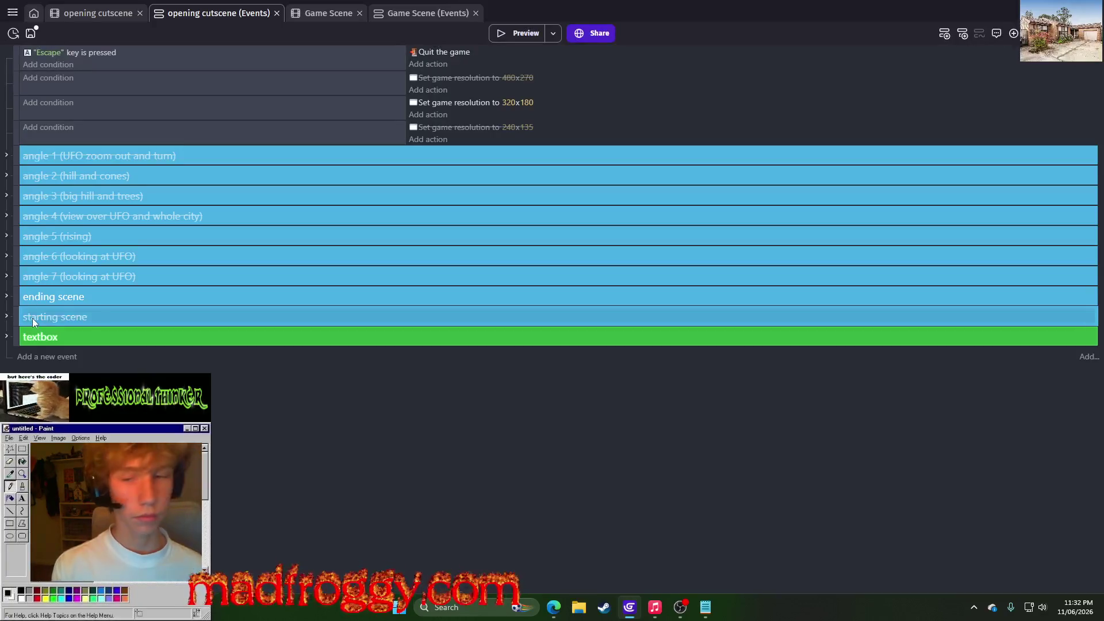
pyautogui.press('Return')
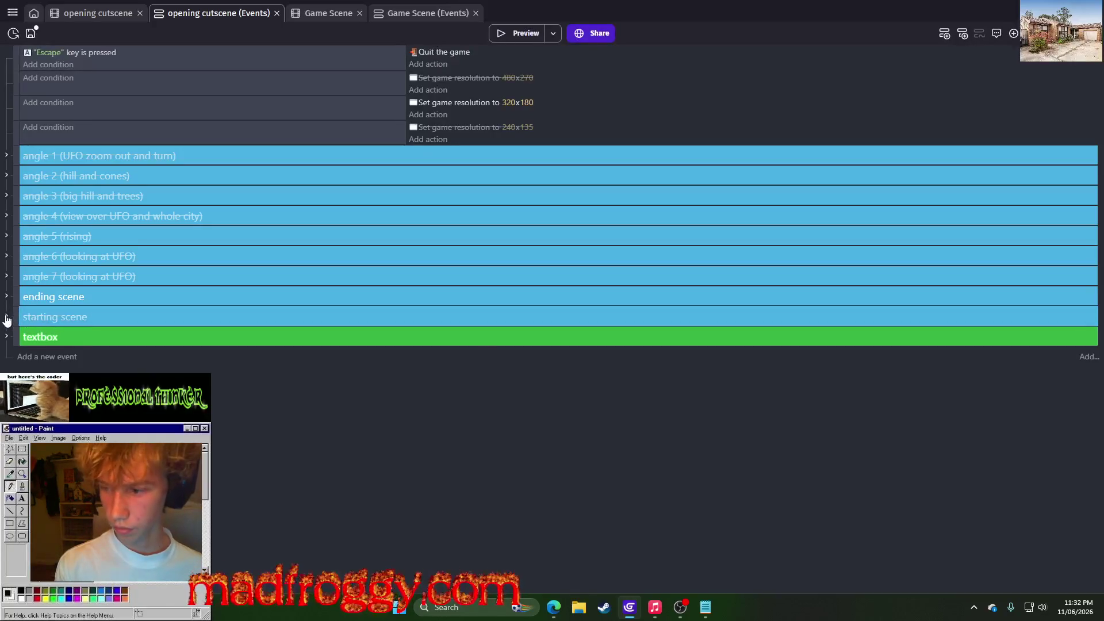
pyautogui.click(6, 316)
pyautogui.rightClick(16, 320)
pyautogui.click(46, 400)
pyautogui.rightClick(17, 296)
pyautogui.click(46, 378)
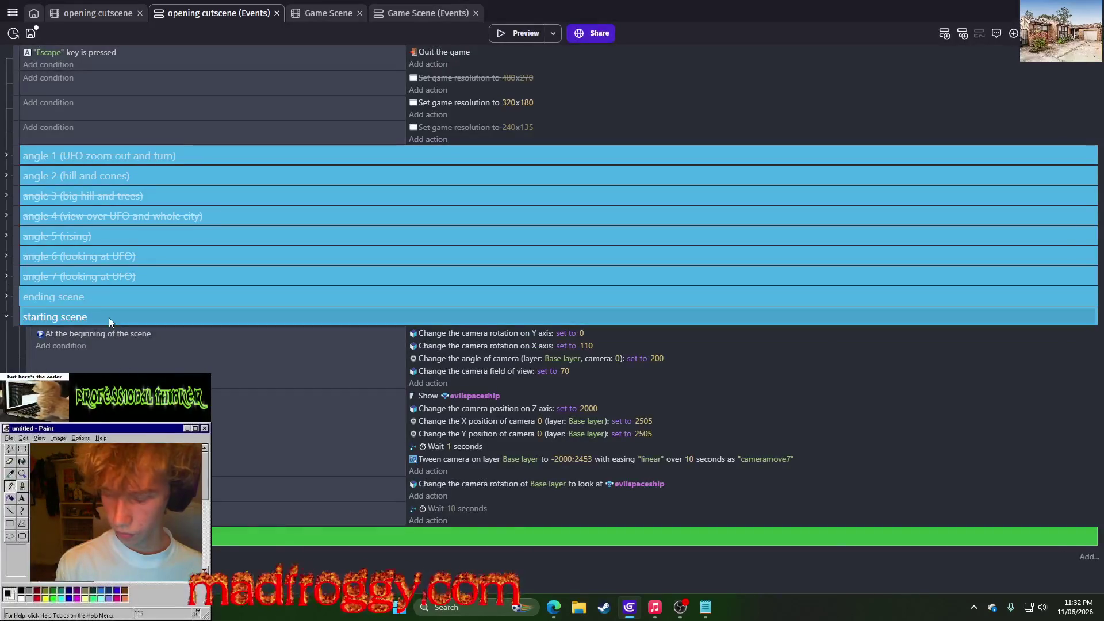
# Preview the cutscene, then delete the camera look-at-evilspaceship action from the starting scene
pyautogui.click(509, 32)
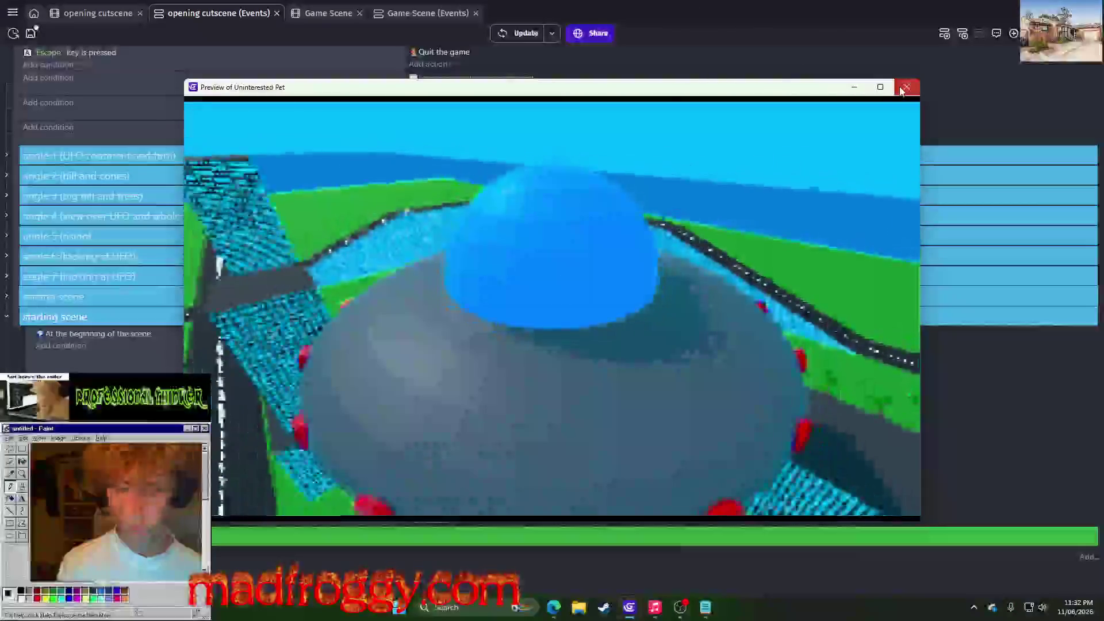
pyautogui.click(902, 89)
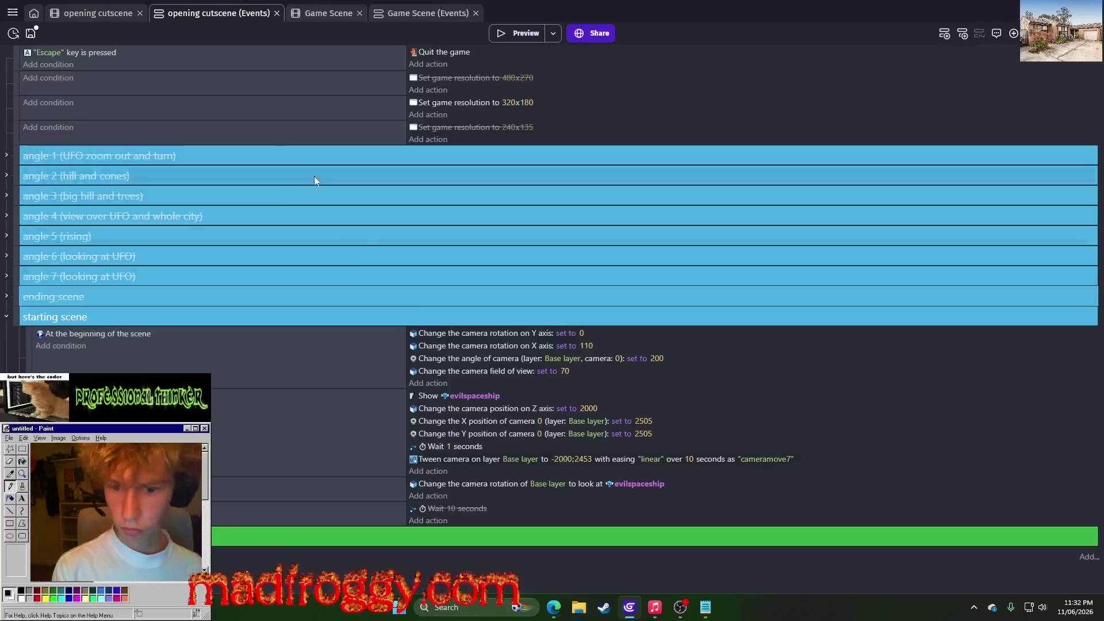
pyautogui.click(451, 461)
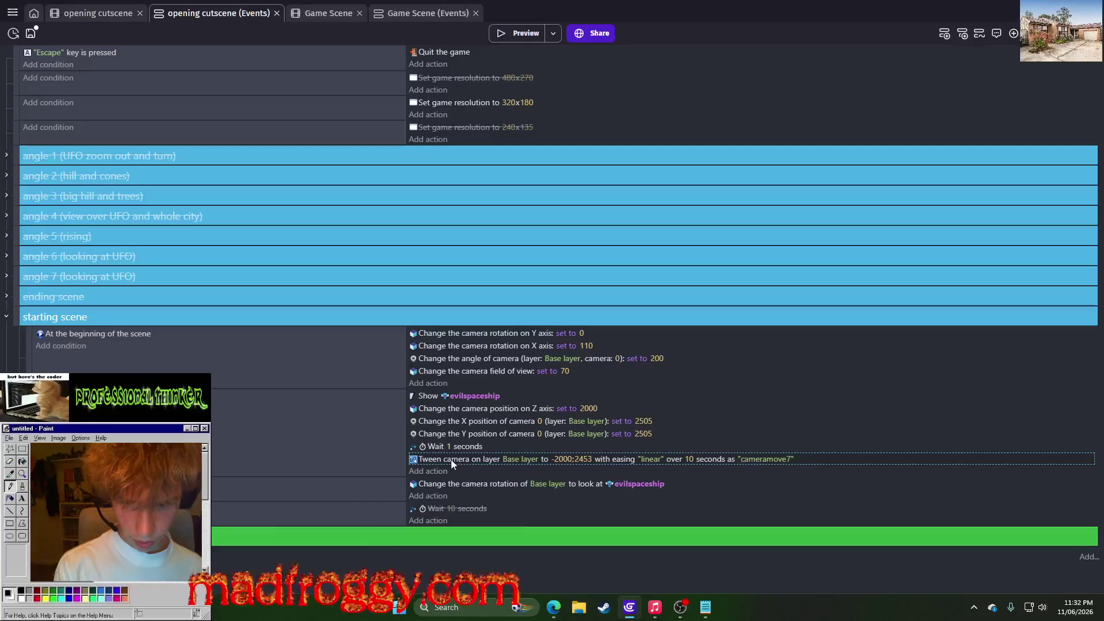
pyautogui.click(438, 482)
pyautogui.press('Delete')
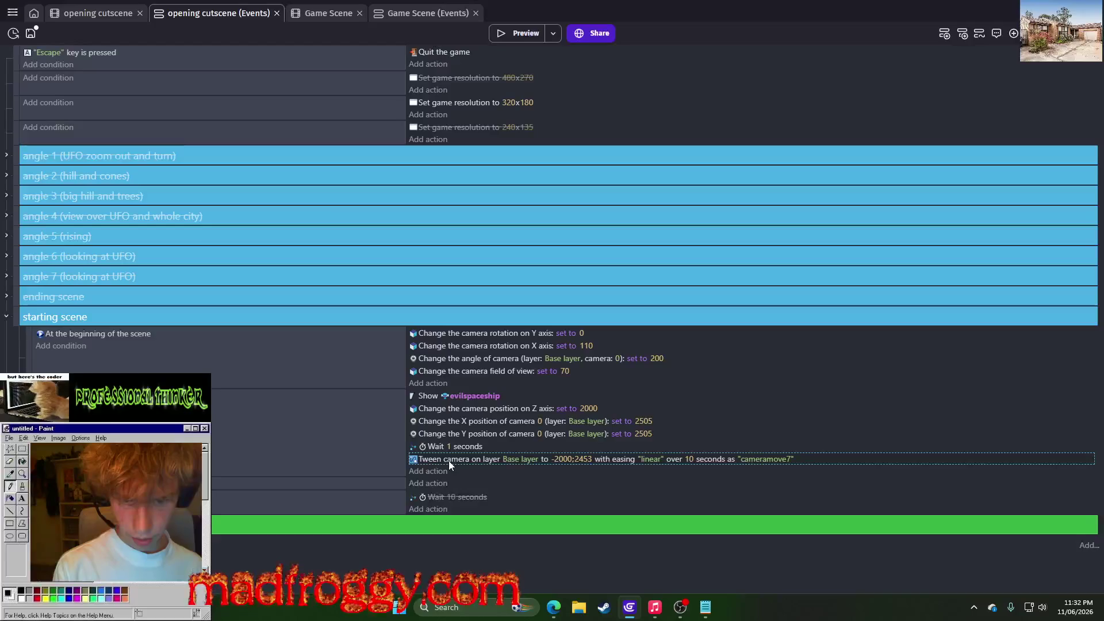
# Copy the ending scene's event adding 0.0001 to z_cam_position and raising camera Z
pyautogui.click(7, 296)
pyautogui.scroll(-3, 117, 290)
pyautogui.scroll(2, 117, 289)
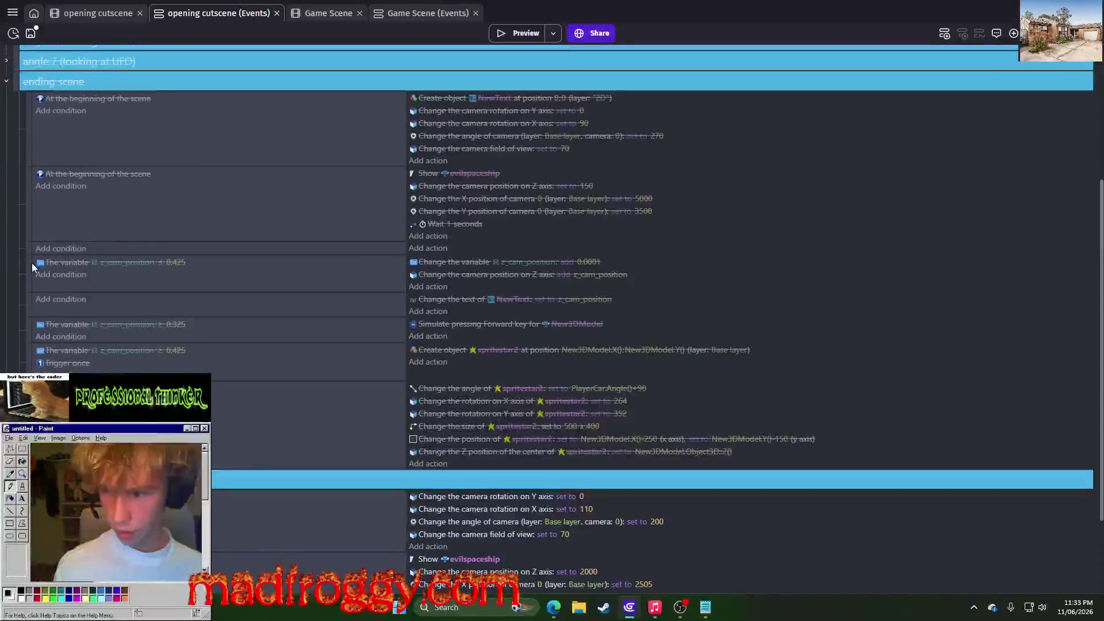
pyautogui.rightClick(35, 293)
pyautogui.click(49, 300)
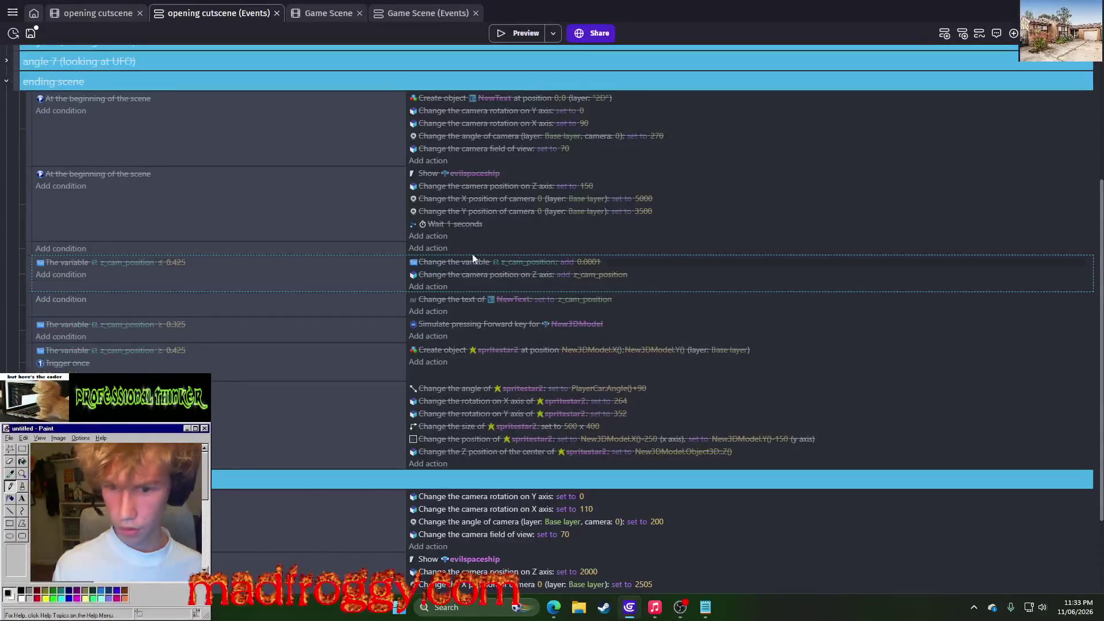
# Paste the z_cam_position event into the starting scene and preview the cutscene
pyautogui.click(11, 85)
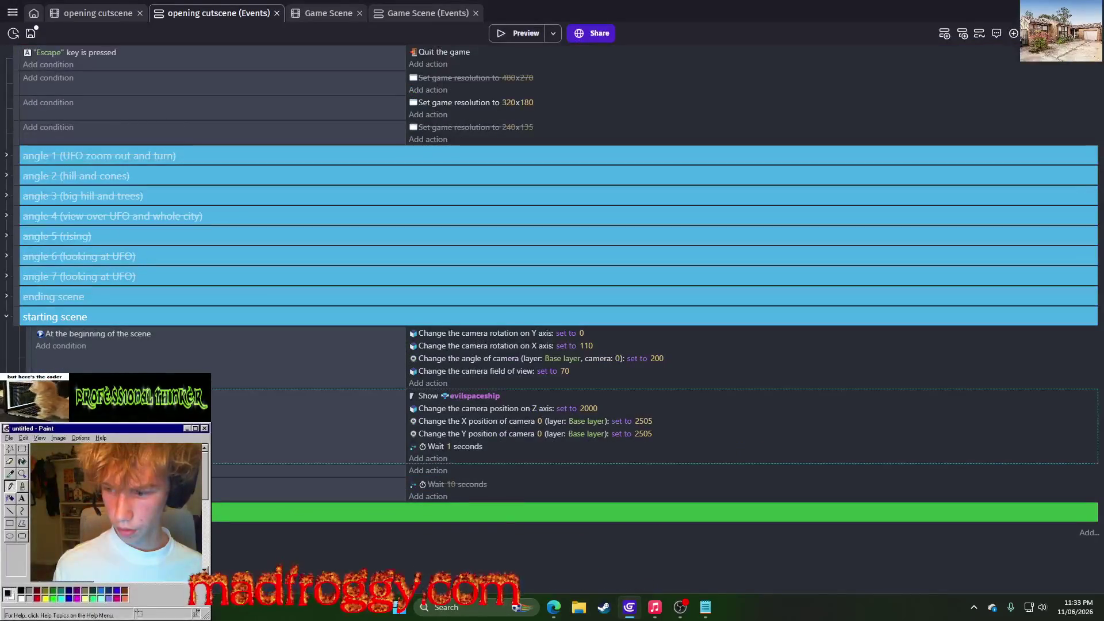
pyautogui.hotkey('ctrl', 'v')
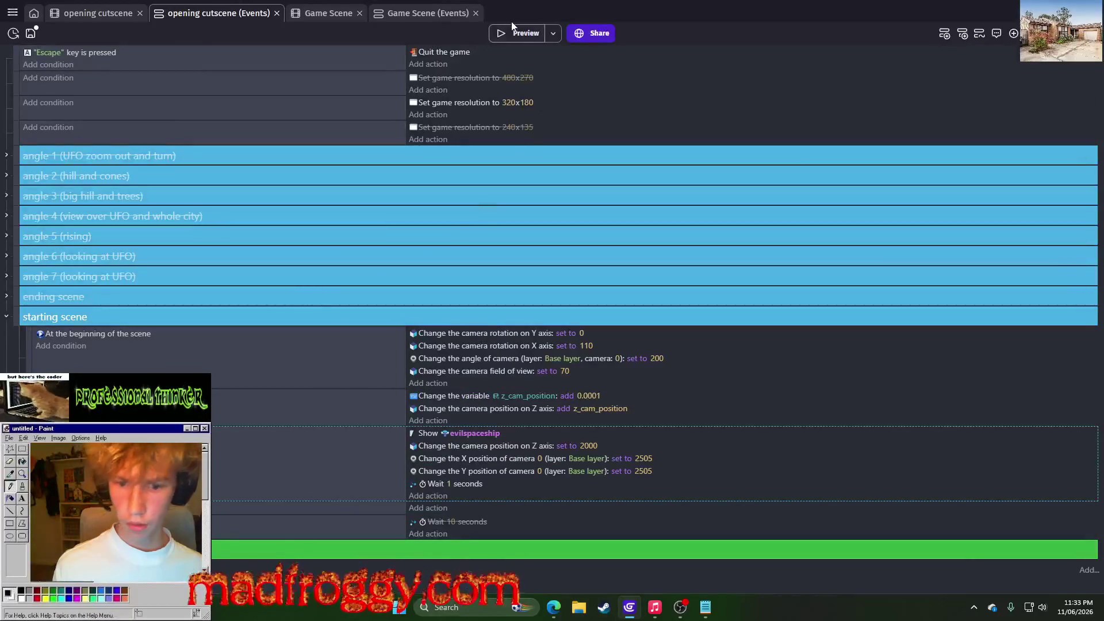
pyautogui.click(521, 33)
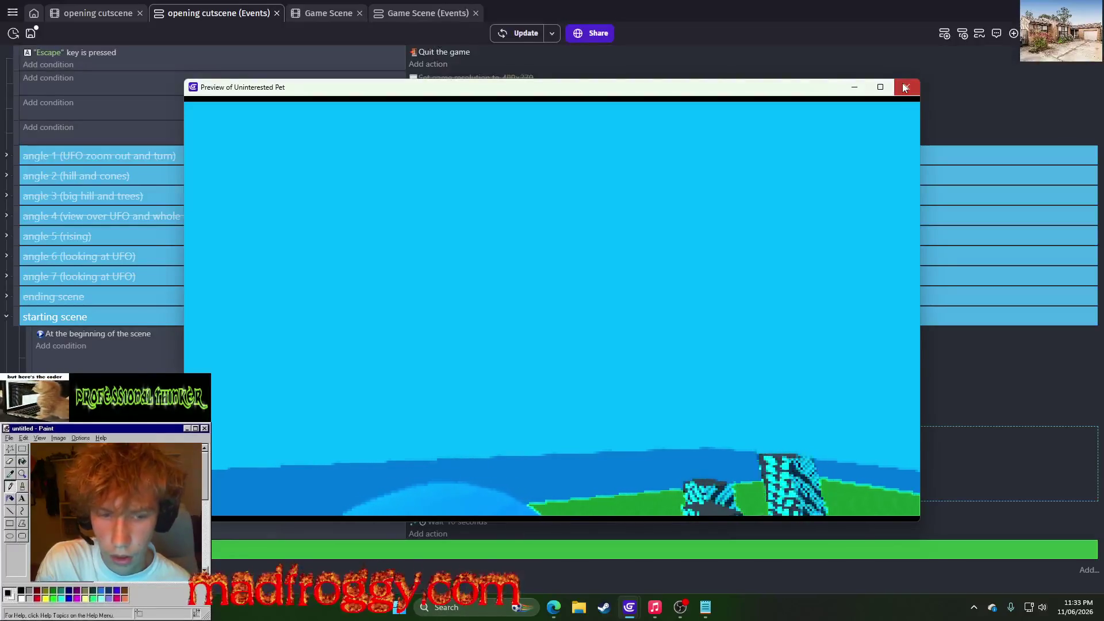
pyautogui.click(904, 88)
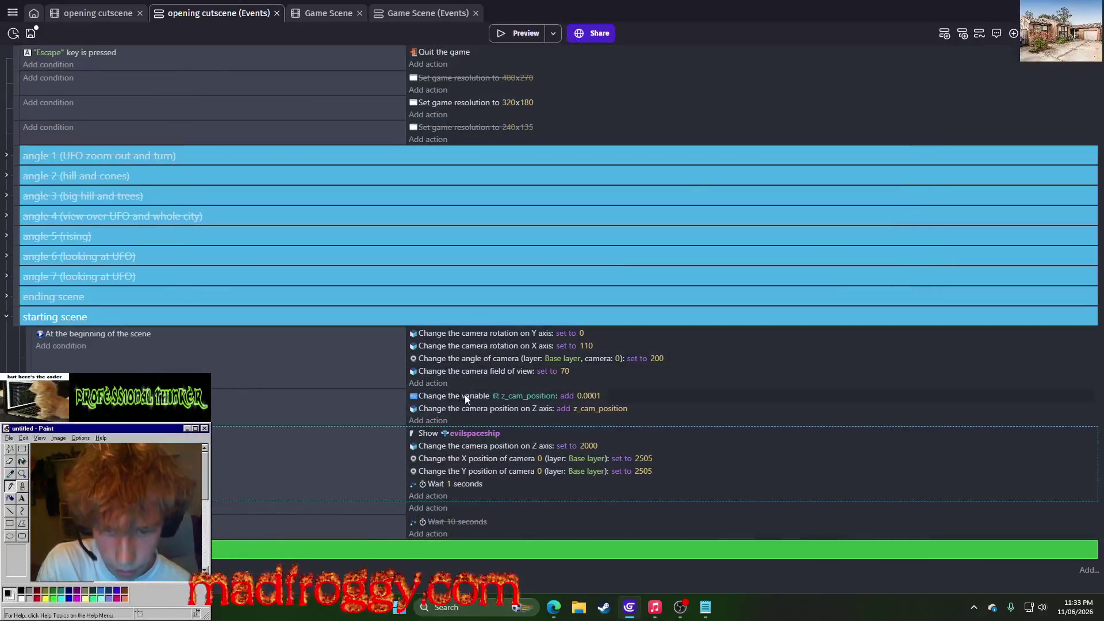
# Copy the ending scene's 'Change the text of NewText' to z_cam_position event into the starting scene
pyautogui.click(6, 297)
pyautogui.scroll(-5, 237, 392)
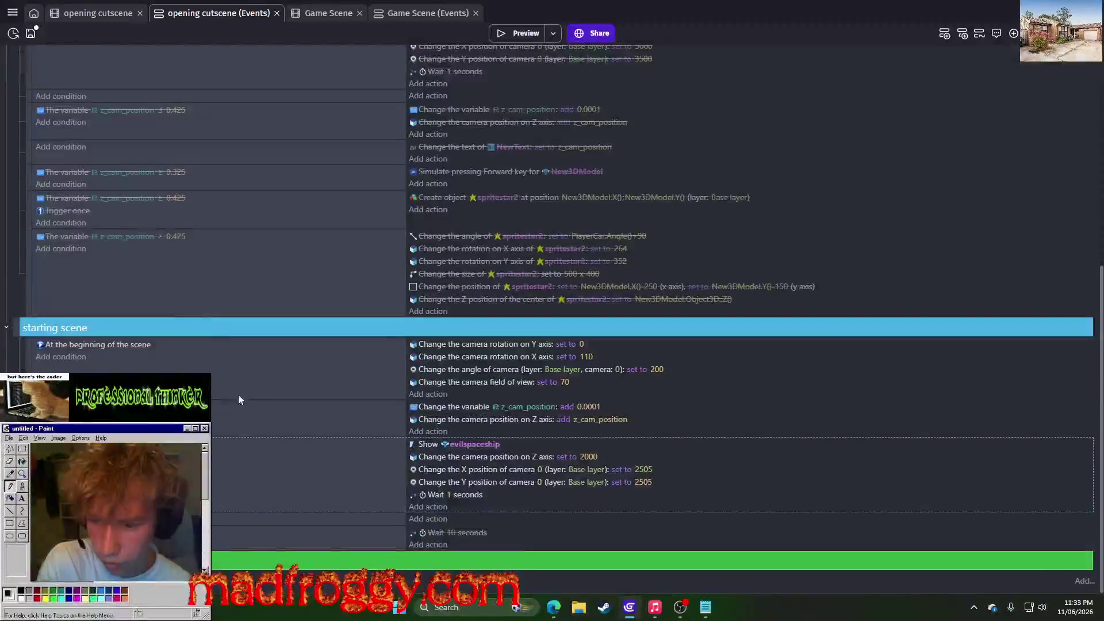
pyautogui.scroll(3, 46, 203)
pyautogui.scroll(-1, 176, 316)
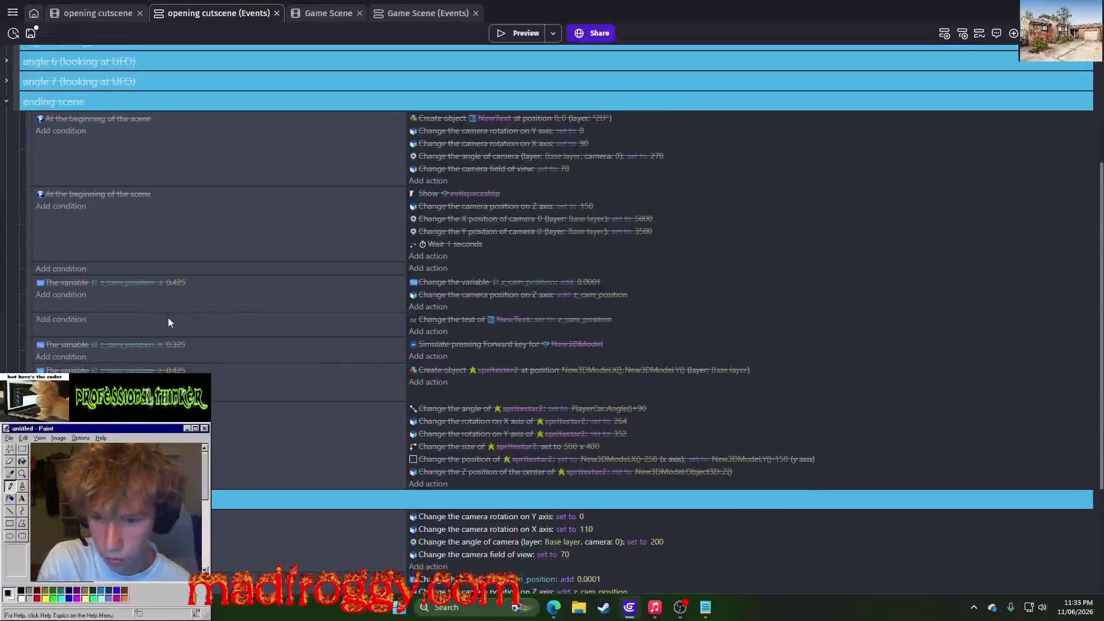
pyautogui.rightClick(36, 332)
pyautogui.scroll(-3, 35, 332)
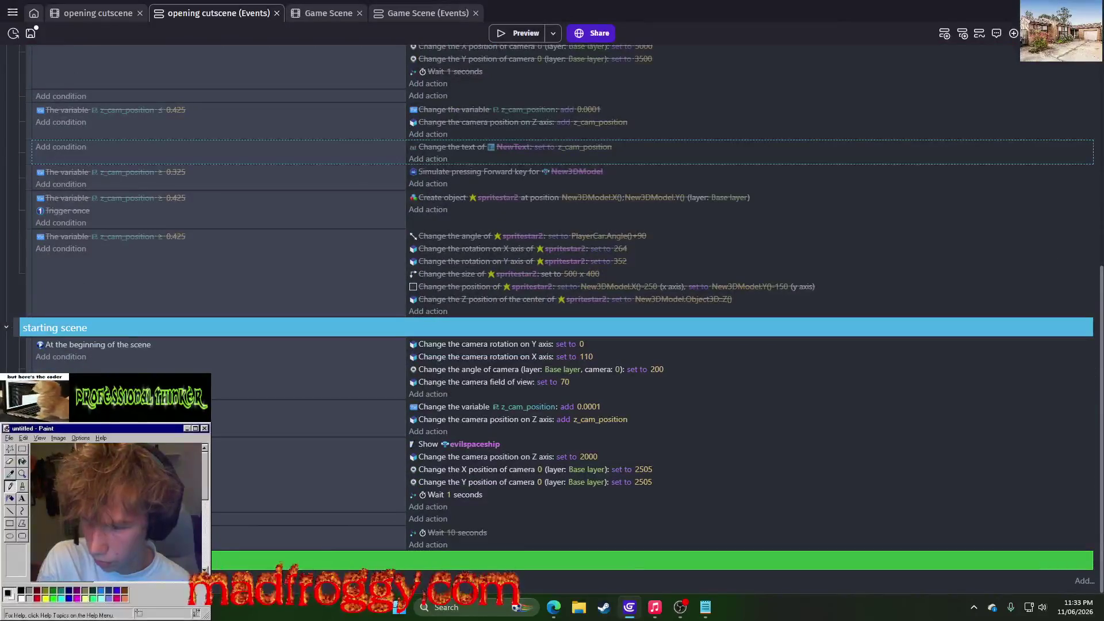
pyautogui.rightClick(27, 460)
pyautogui.click(52, 363)
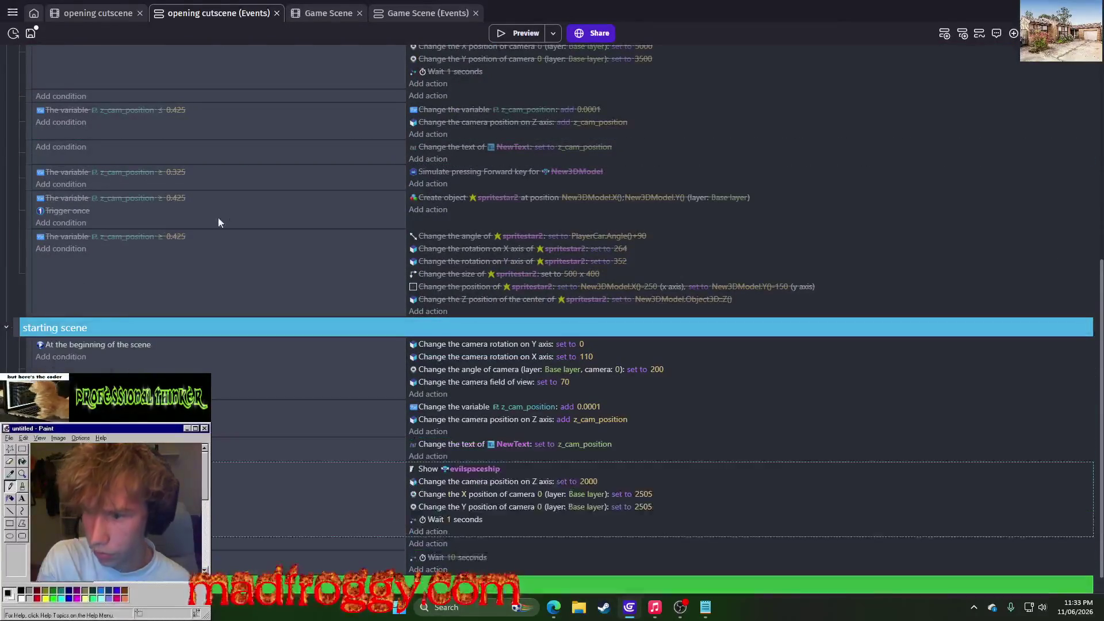
pyautogui.scroll(2, 455, 189)
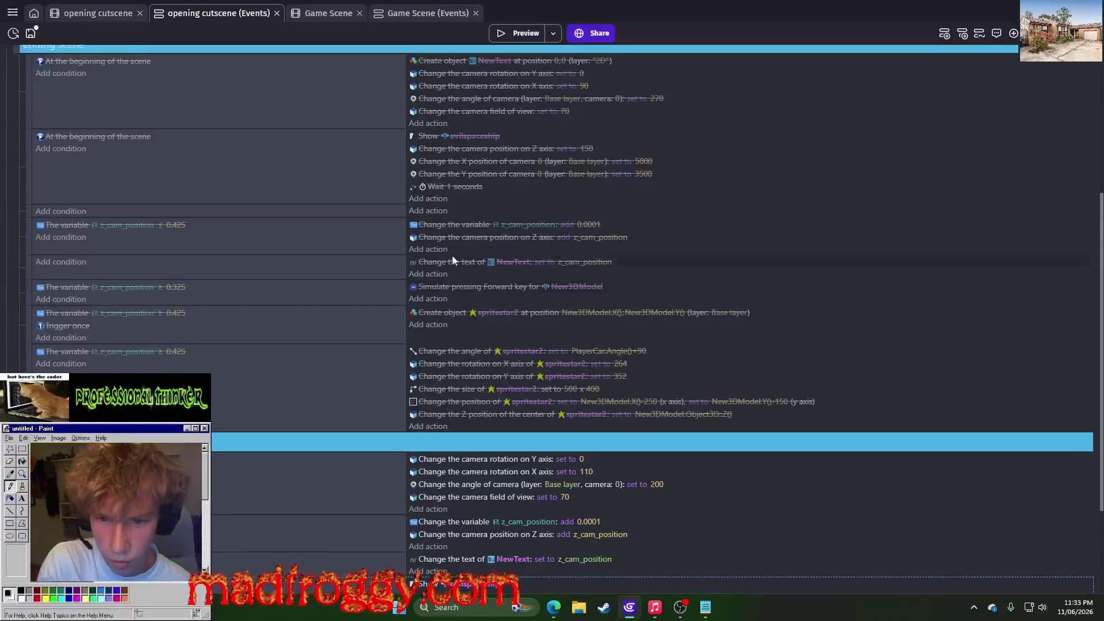
pyautogui.scroll(4, 485, 208)
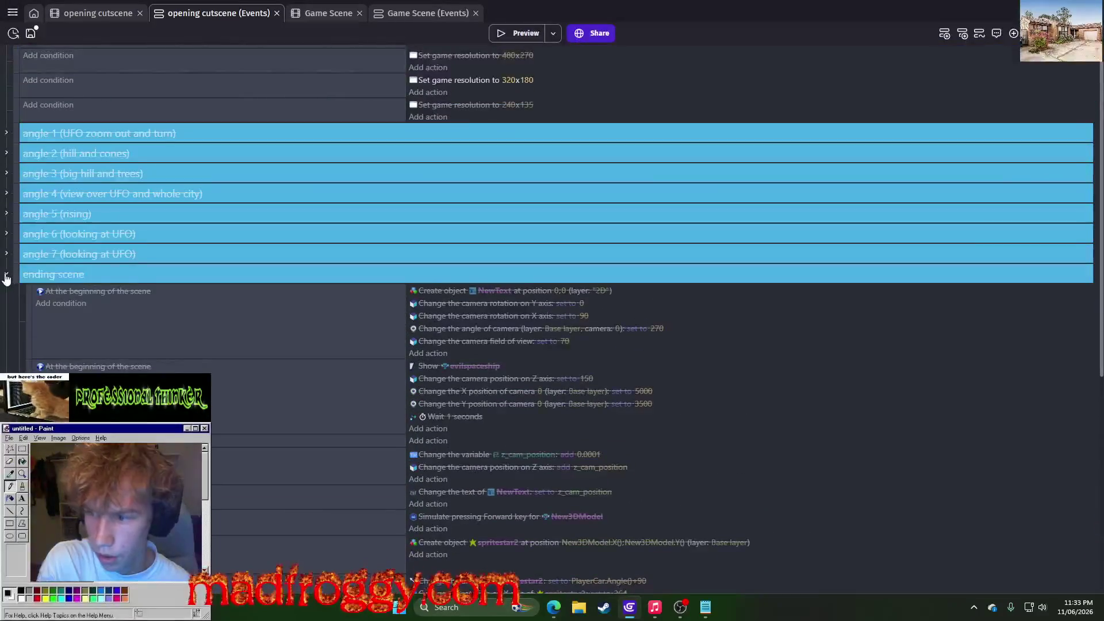
pyautogui.click(7, 275)
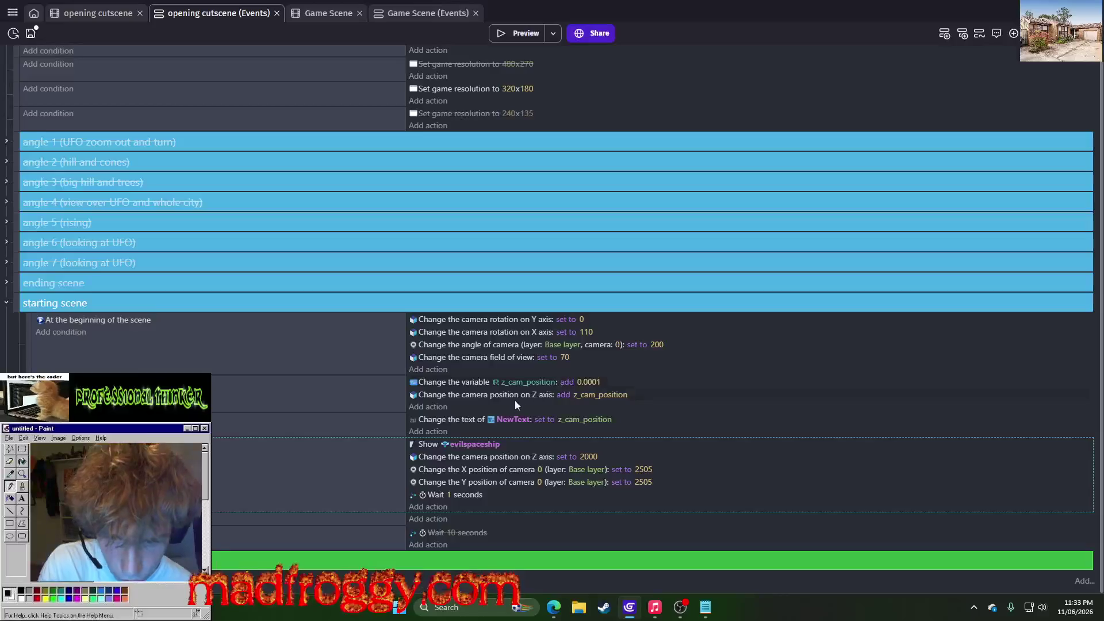
# Inspect the camera Z increment parameter and select the camera Z set-to action
pyautogui.click(587, 401)
pyautogui.click(633, 375)
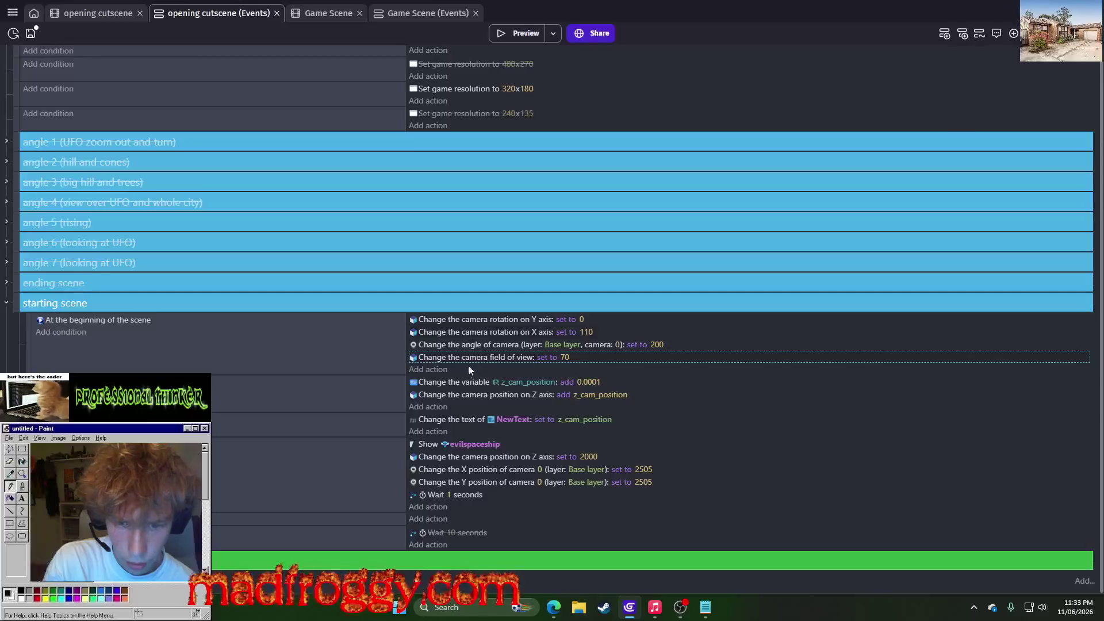
pyautogui.click(462, 394)
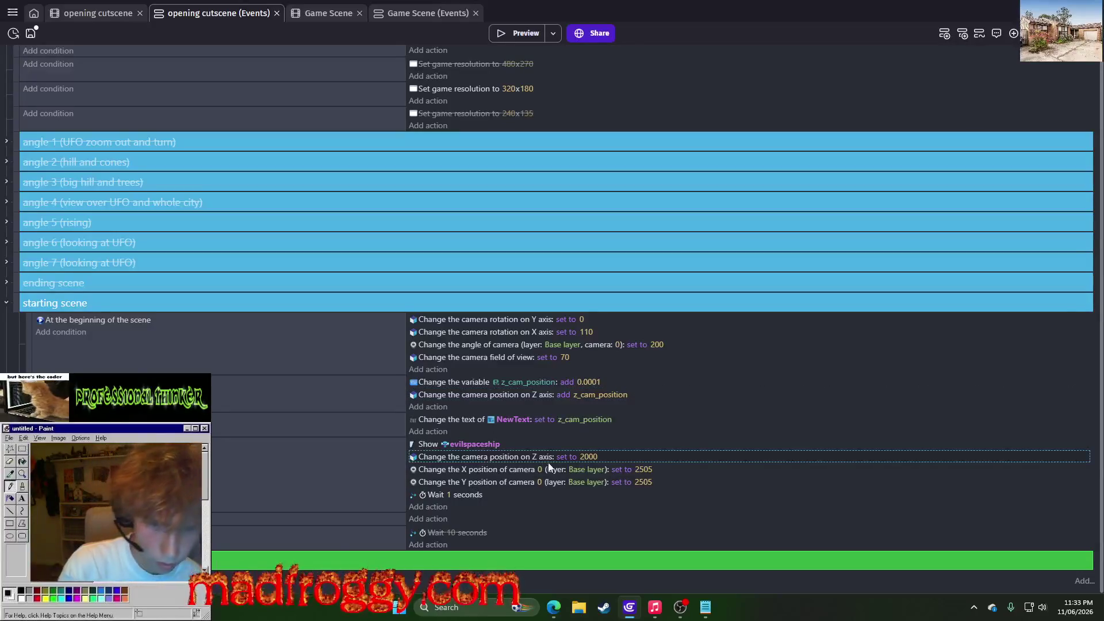
# Change the starting camera Z from 2000 to 100 and preview the cutscene
pyautogui.click(588, 456)
pyautogui.write('100')
pyautogui.press('Return')
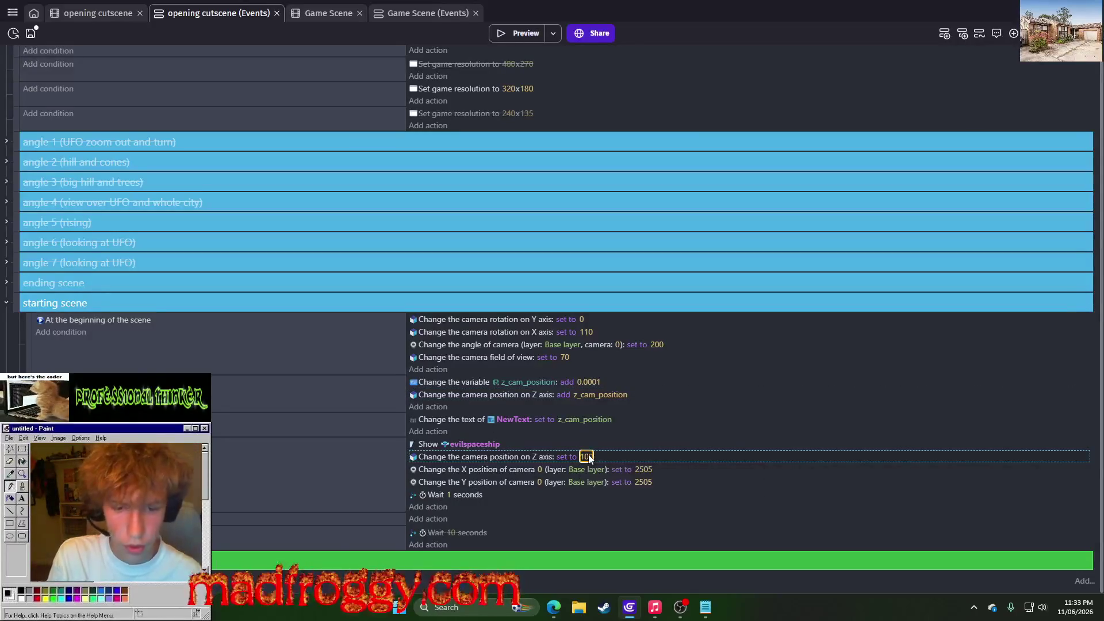
pyautogui.click(519, 35)
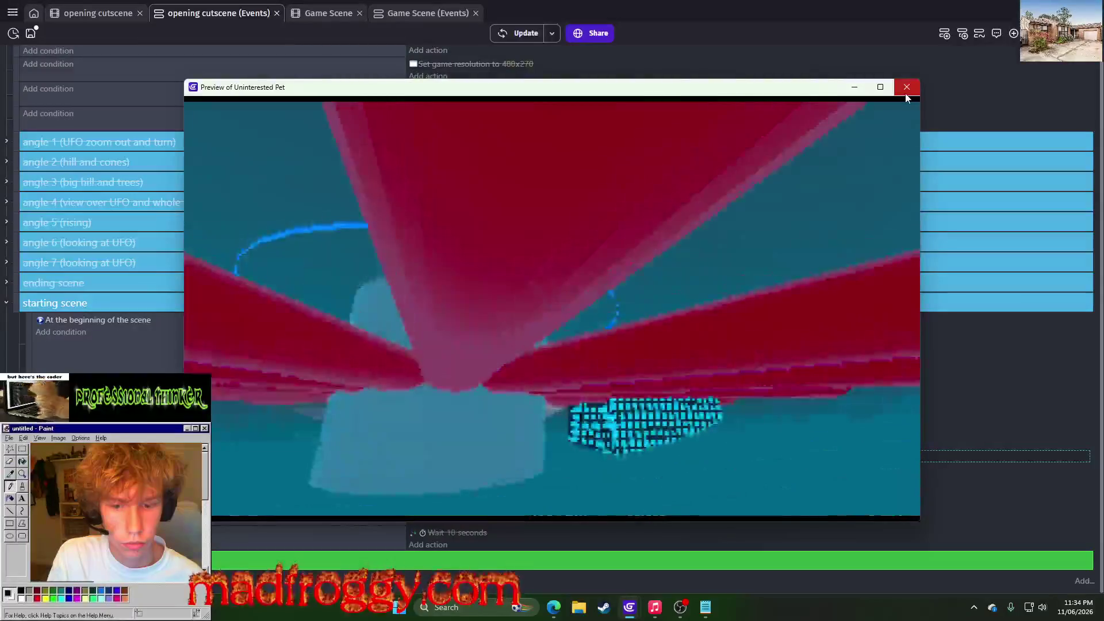
pyautogui.click(905, 95)
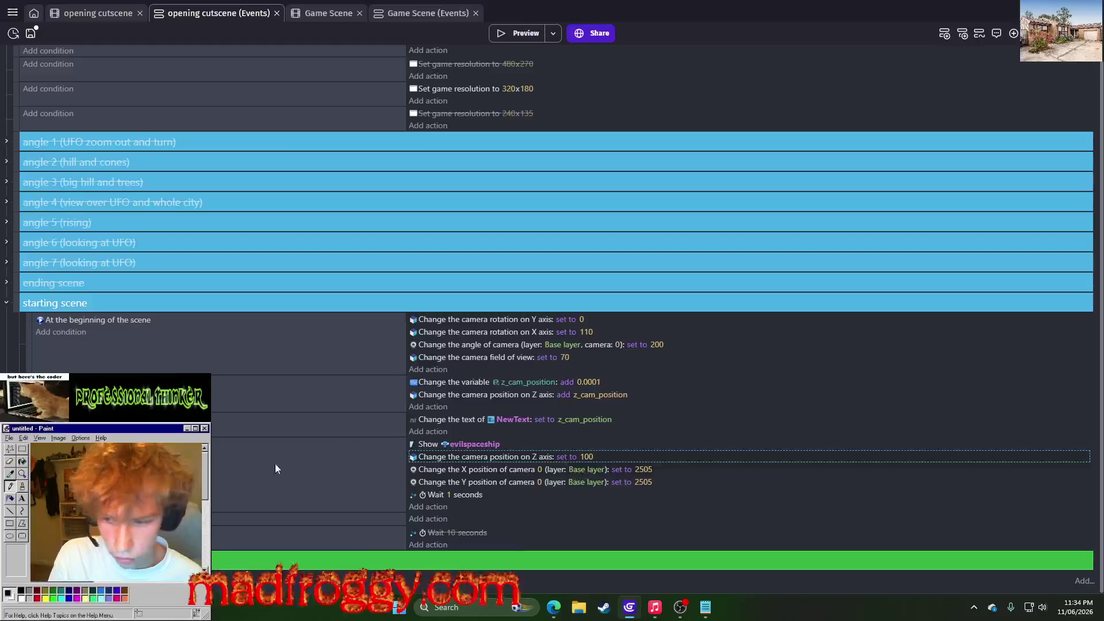
# Select the z_cam_position increment event and preview the cutscene again
pyautogui.click(259, 382)
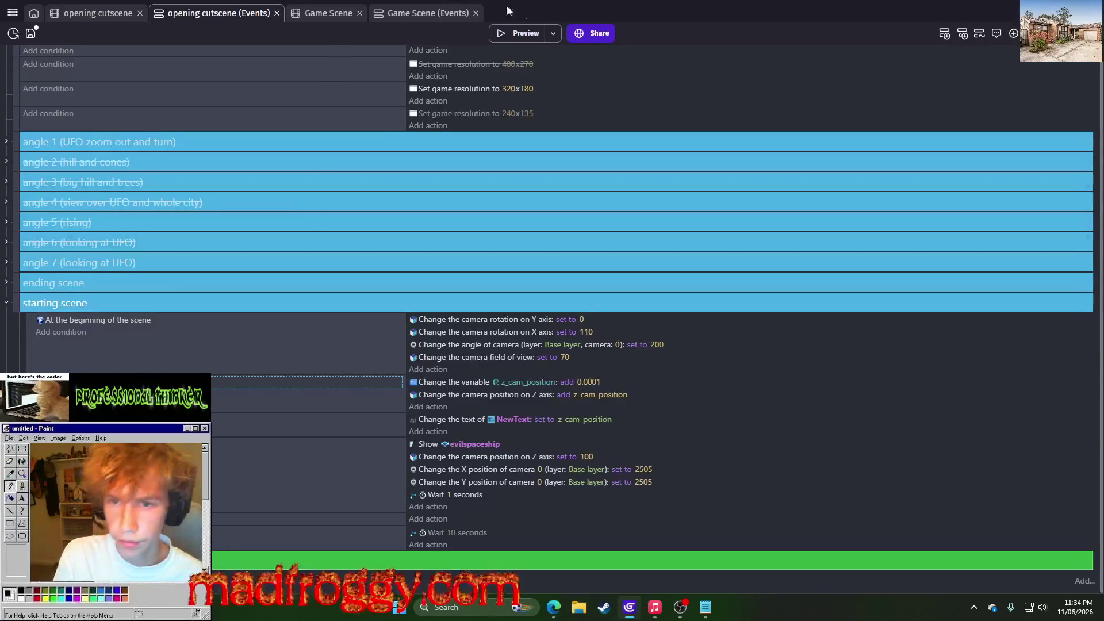
pyautogui.click(535, 33)
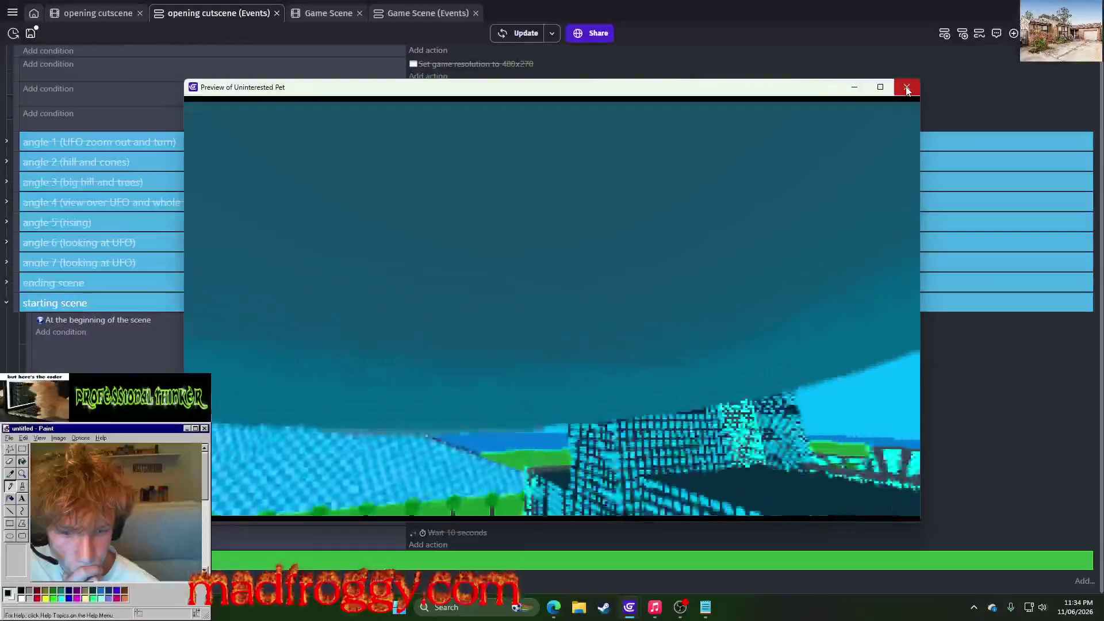
pyautogui.click(907, 88)
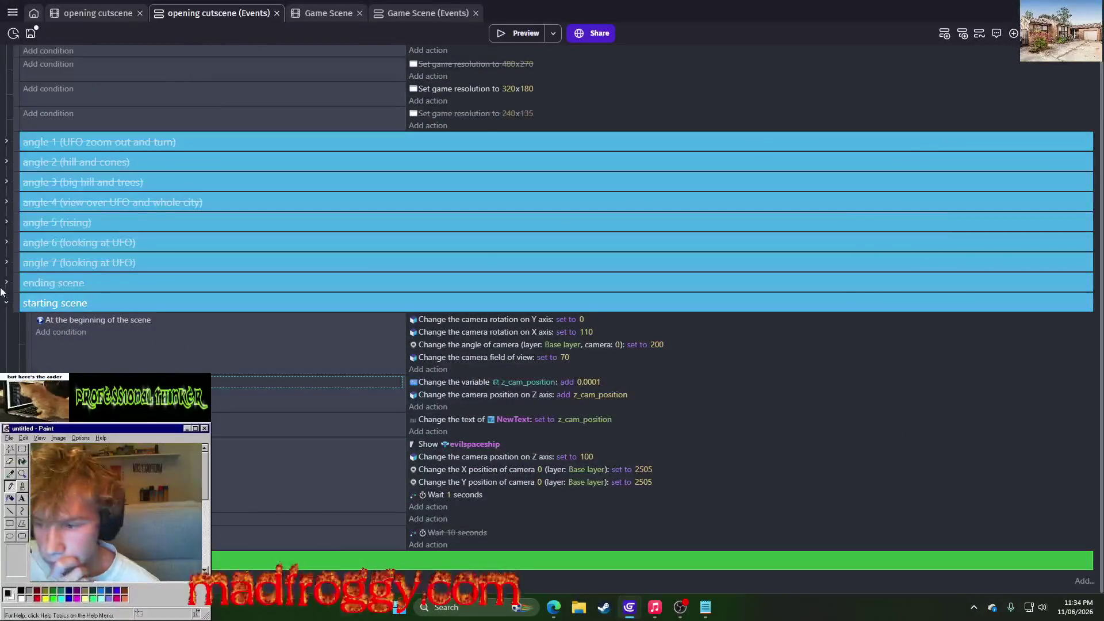
pyautogui.rightClick(14, 302)
# Duplicate the starting scene group and disable the upper copy
pyautogui.click(19, 303)
pyautogui.rightClick(19, 303)
pyautogui.click(36, 357)
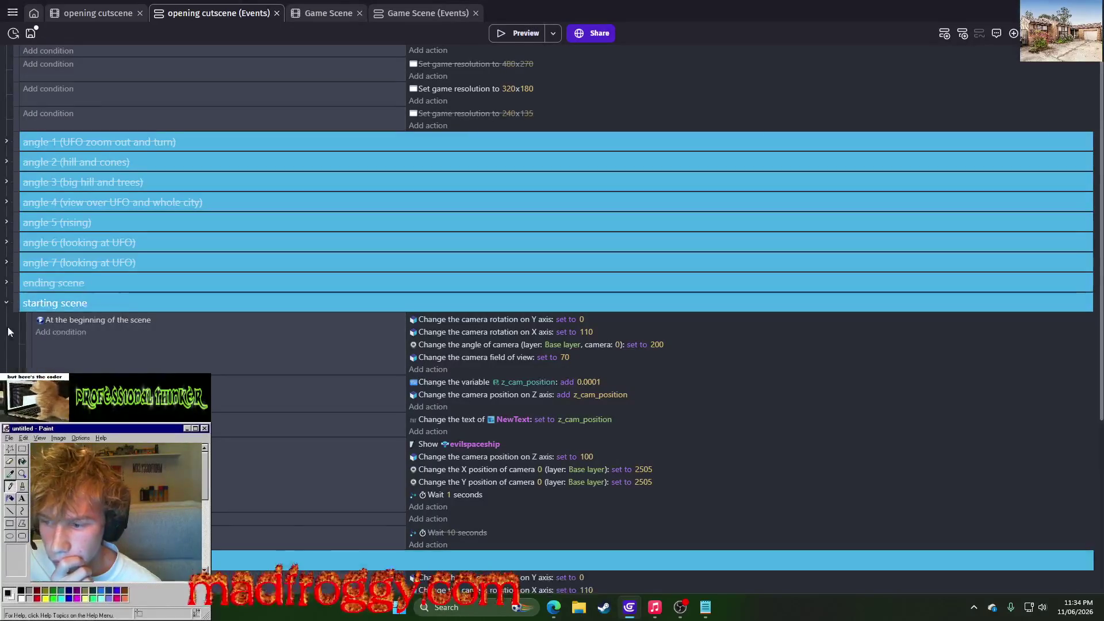
pyautogui.rightClick(17, 303)
pyautogui.click(37, 384)
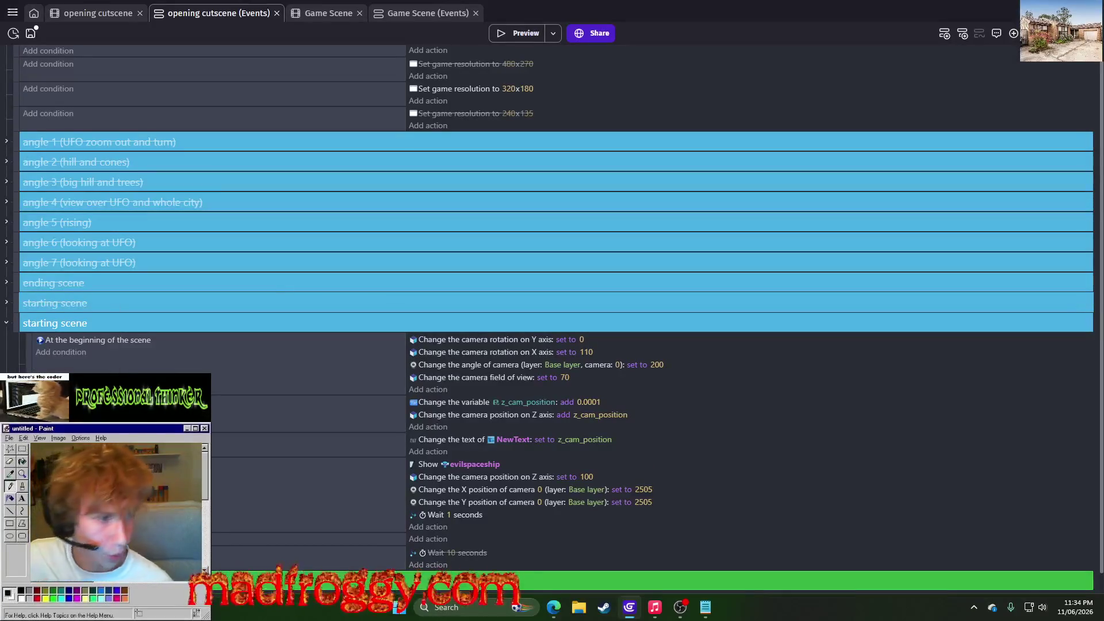
# Rename the disabled duplicate group to 'angle 8 (z up to ufo)'
pyautogui.click(87, 322)
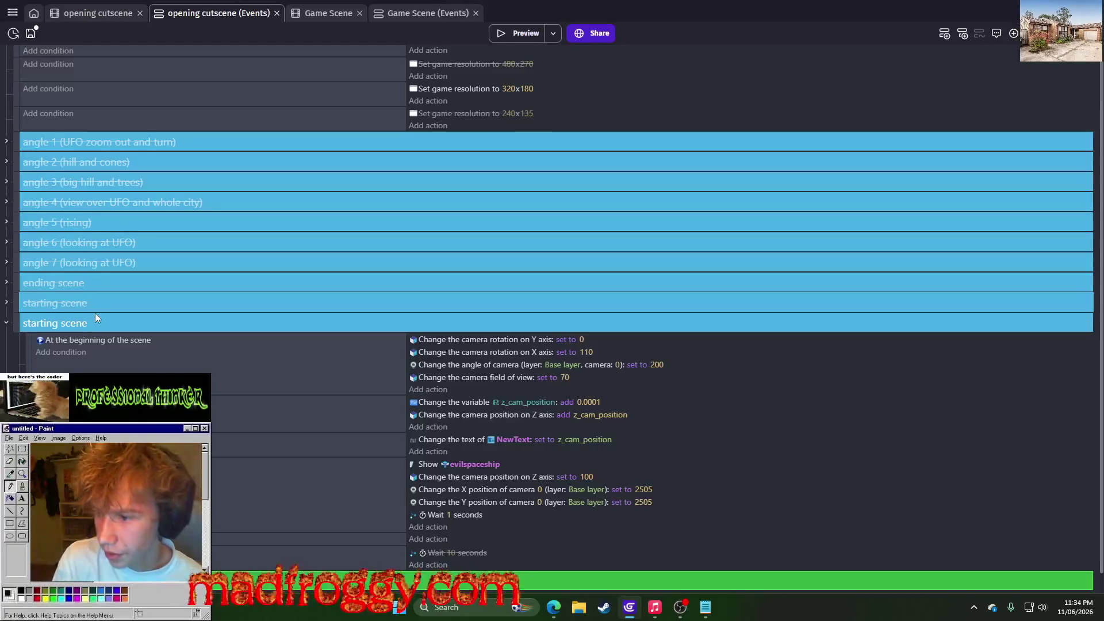
pyautogui.click(90, 308)
pyautogui.moveTo(89, 304); pyautogui.dragTo(23, 303)
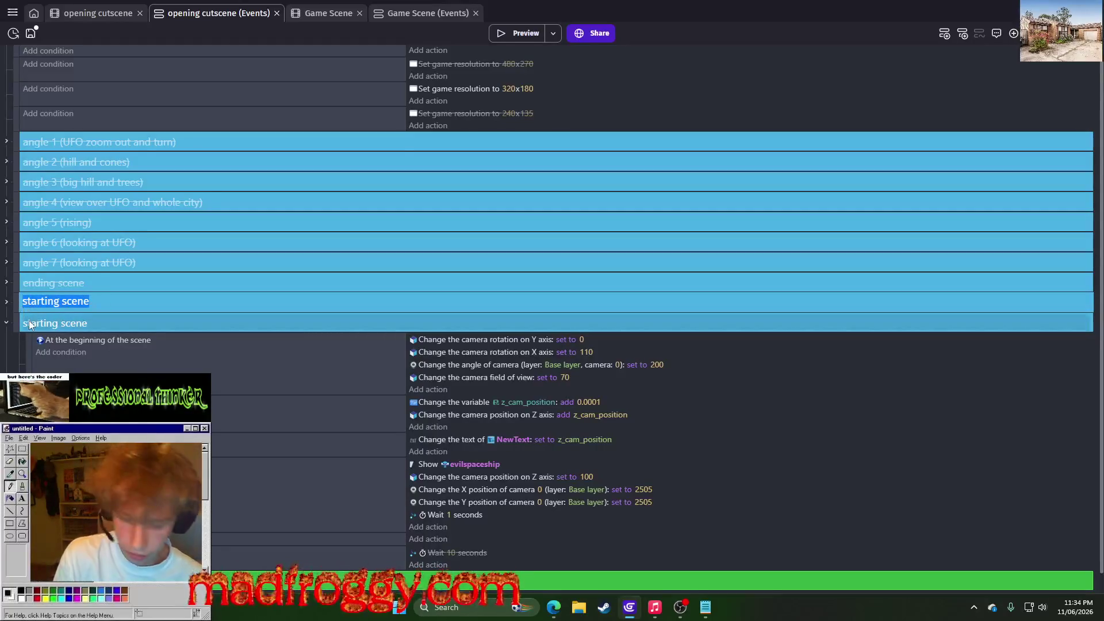
pyautogui.write('angle ')
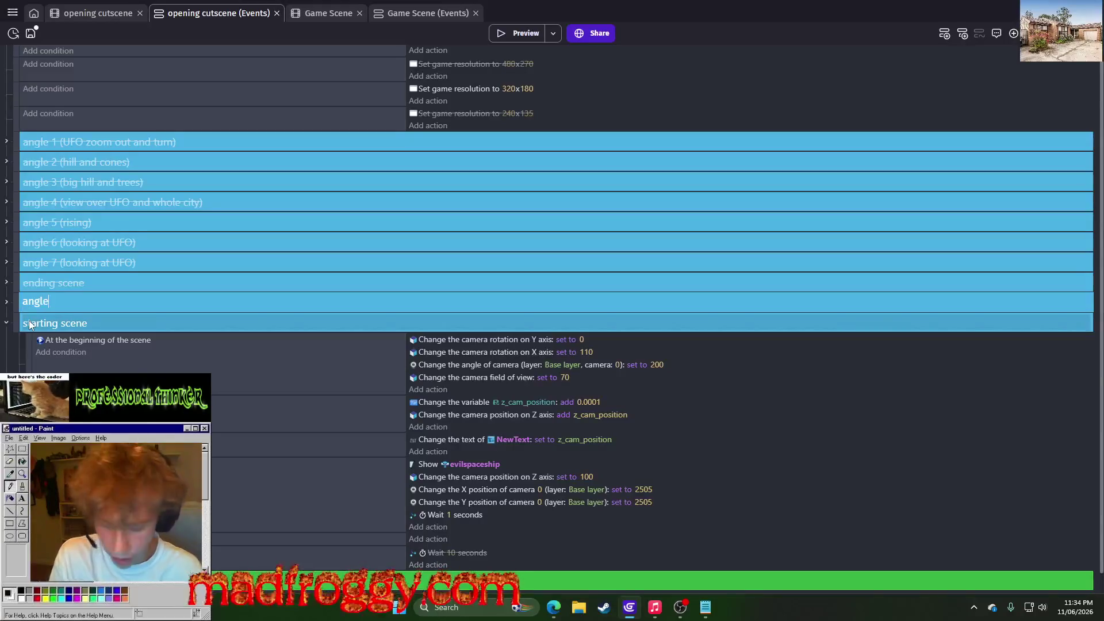
pyautogui.write('8 (')
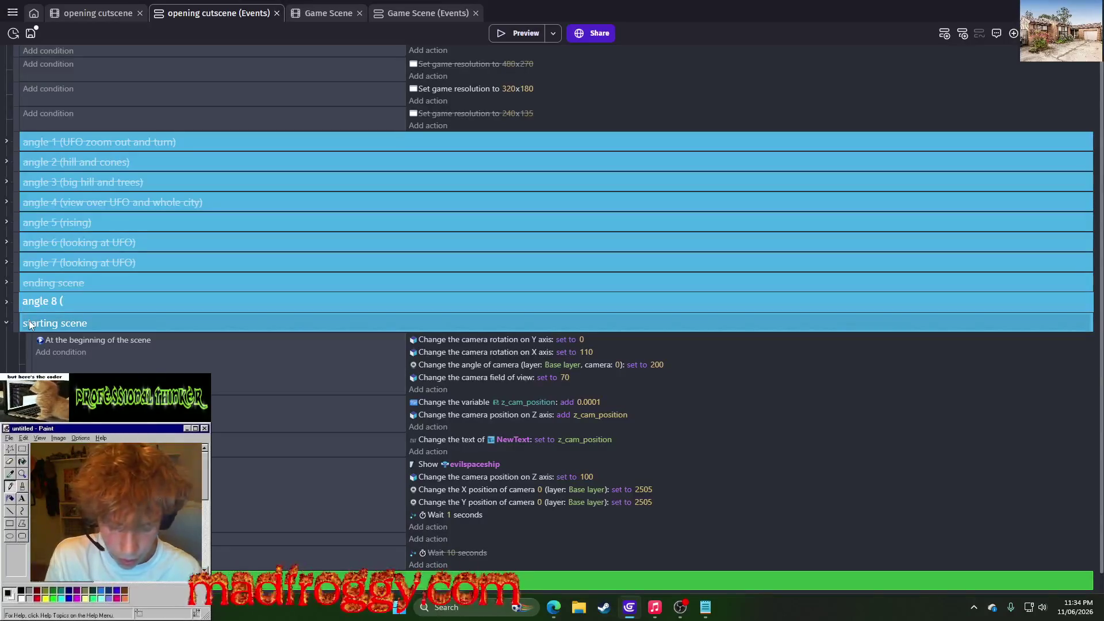
pyautogui.write('z up to ')
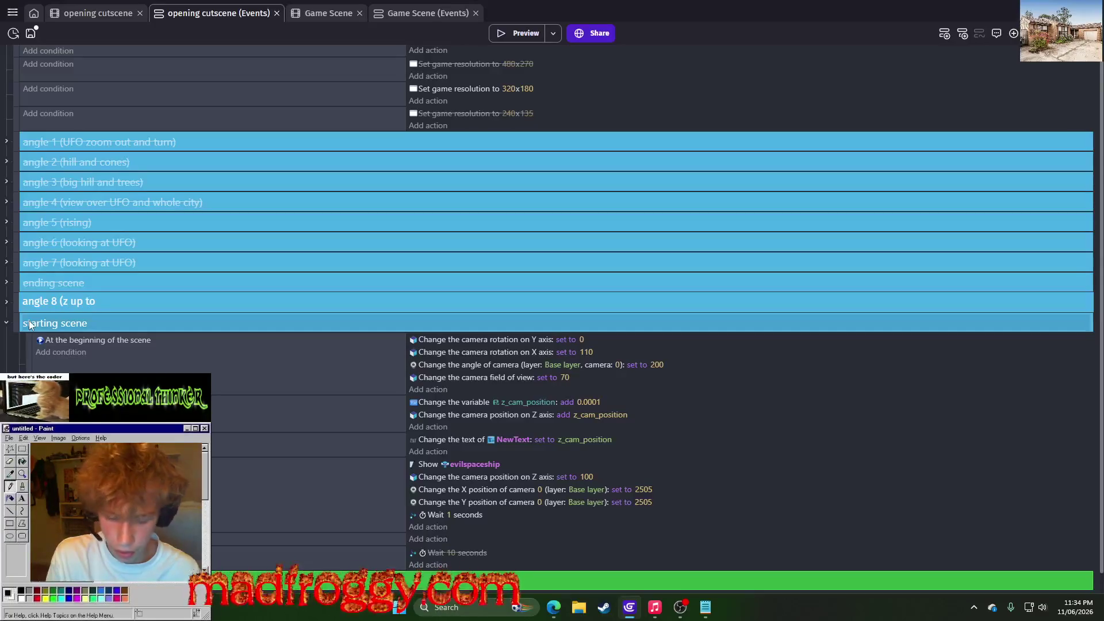
pyautogui.write('u')
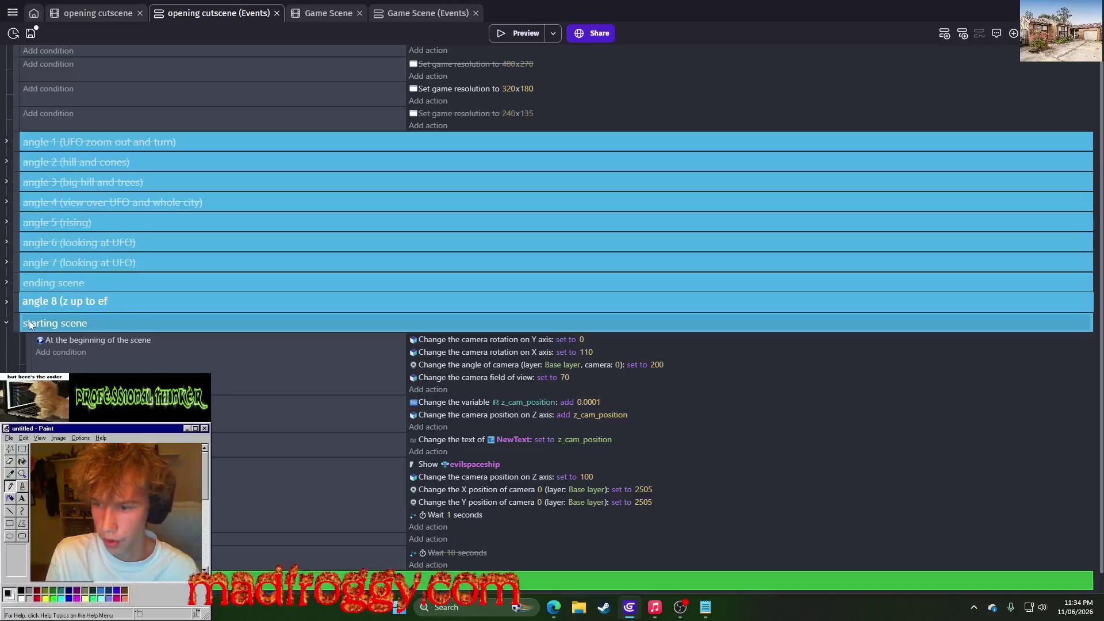
pyautogui.write('fo)')
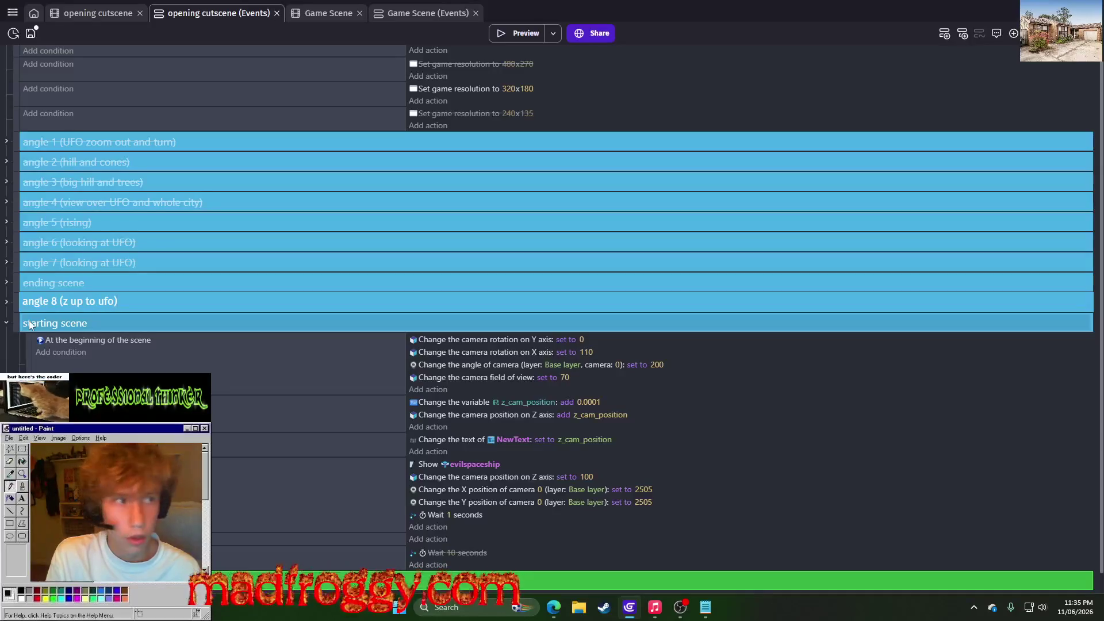
pyautogui.press('Return')
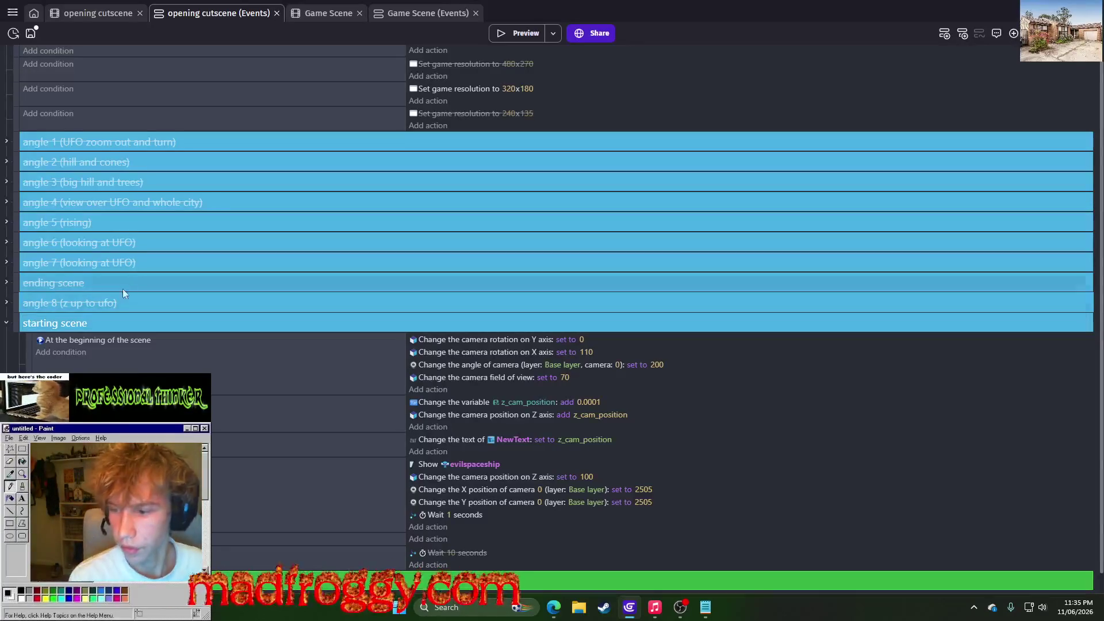
pyautogui.click(590, 354)
# Set the camera X-axis rotation to 90, then inspect the UFO over the city in the 3D scene
pyautogui.write('90')
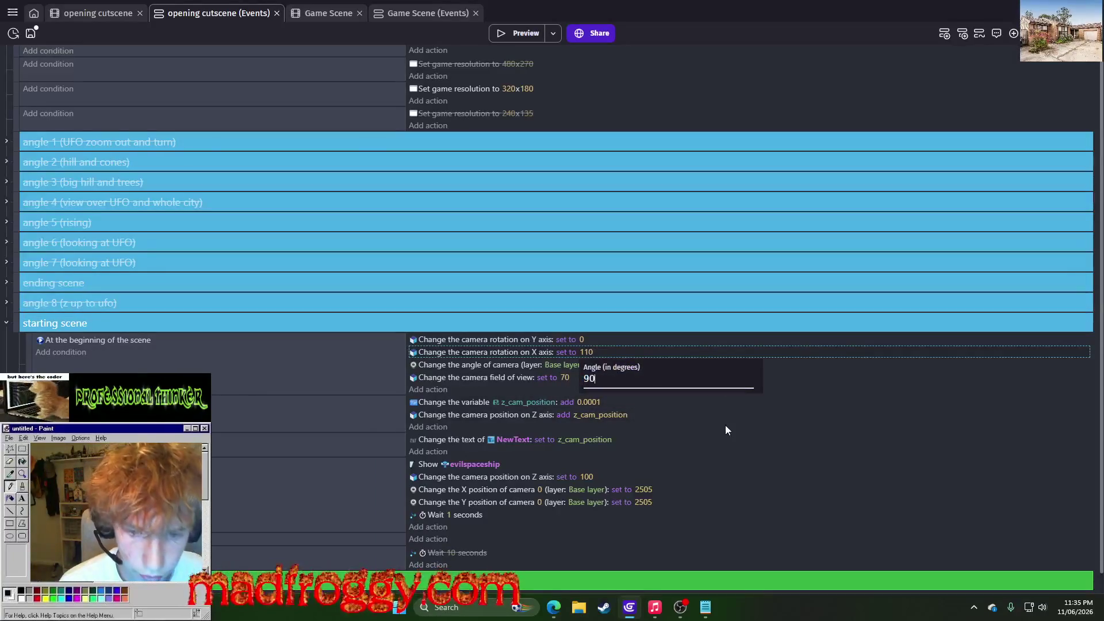
pyautogui.click(726, 425)
pyautogui.click(113, 12)
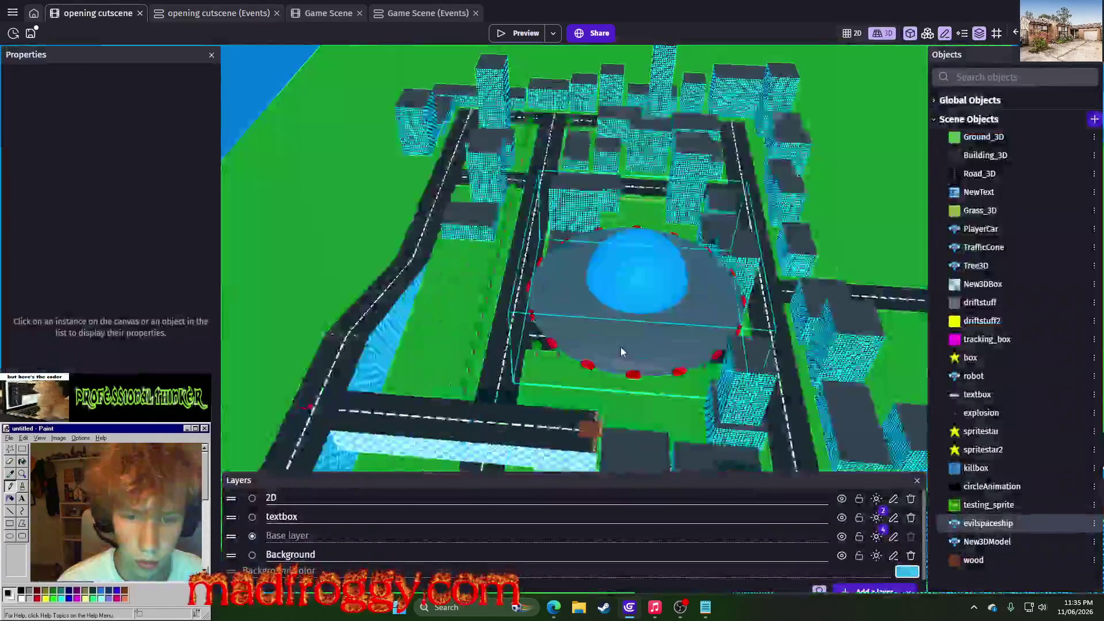
pyautogui.moveTo(620, 346)
pyautogui.mouseDown()
pyautogui.moveTo(537, 396)
pyautogui.moveTo(537, 345)
pyautogui.mouseUp()
pyautogui.scroll(5, 537, 395)
pyautogui.scroll(-2, 537, 396)
pyautogui.scroll(-5, 537, 345)
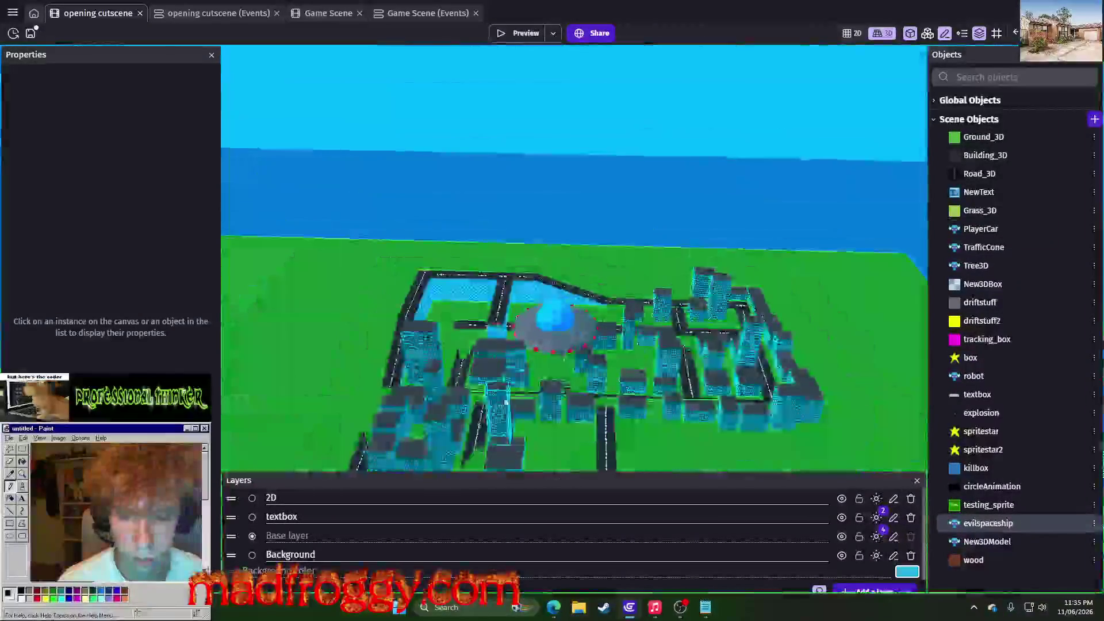
pyautogui.scroll(2, 535, 430)
pyautogui.scroll(-1, 534, 430)
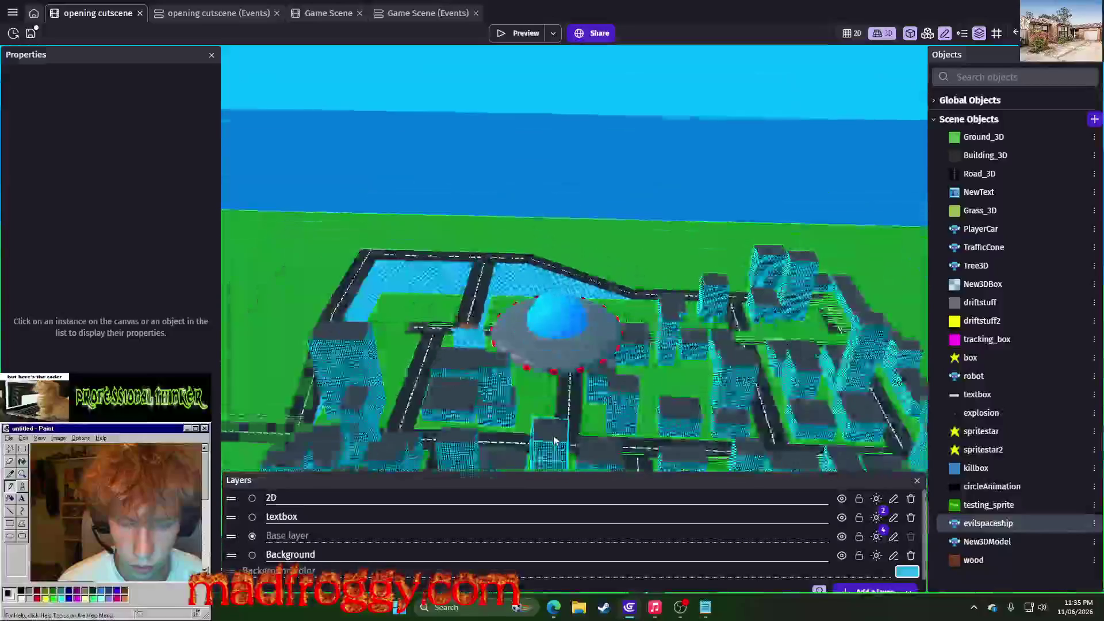
pyautogui.scroll(4, 535, 430)
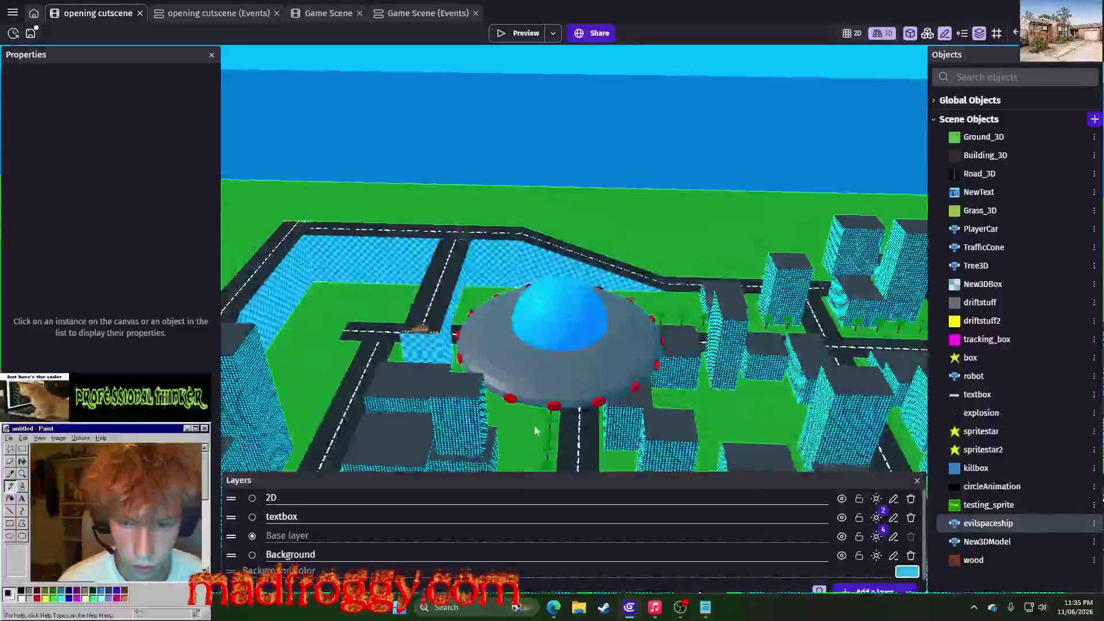
pyautogui.scroll(-4, 535, 430)
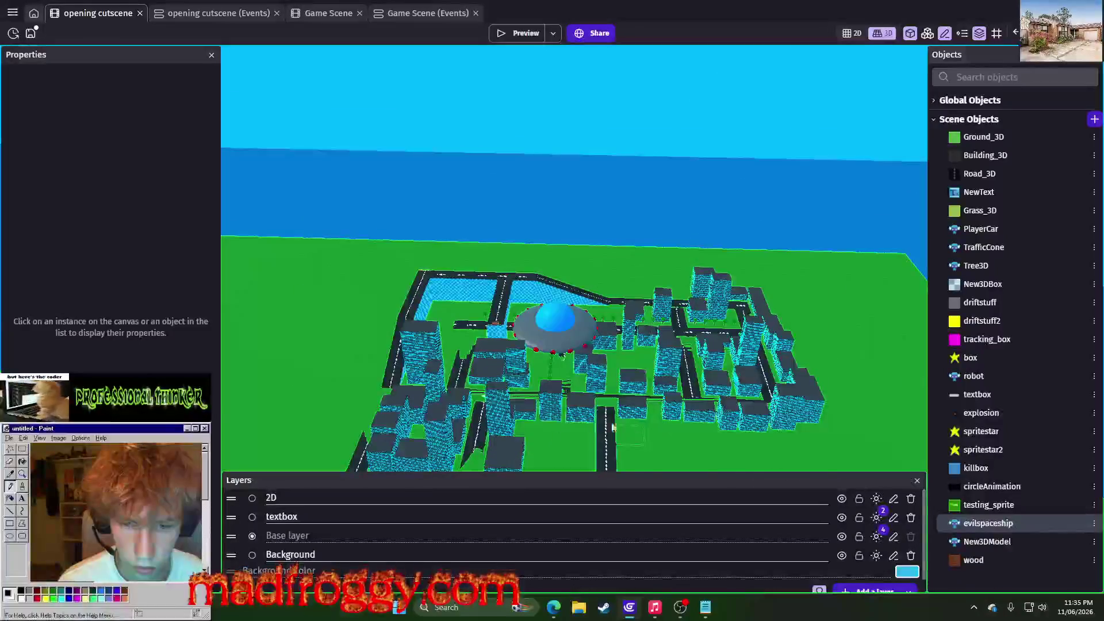
pyautogui.scroll(4, 555, 443)
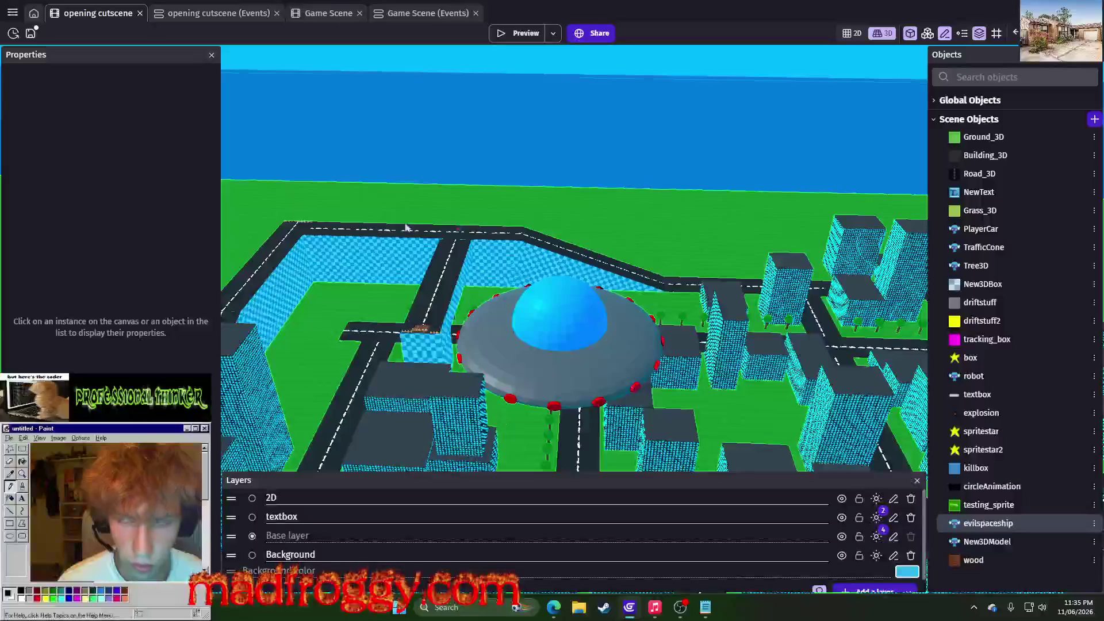
pyautogui.click(177, 17)
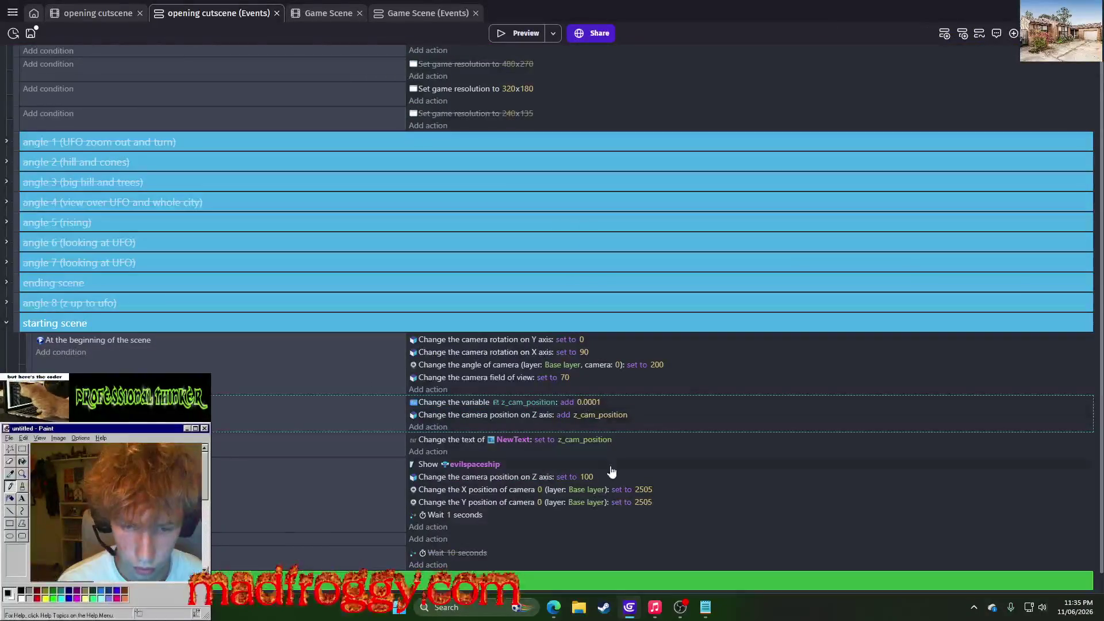
# Set the starting camera position to X 300 and Y 3000, then preview
pyautogui.click(642, 490)
pyautogui.write('00')
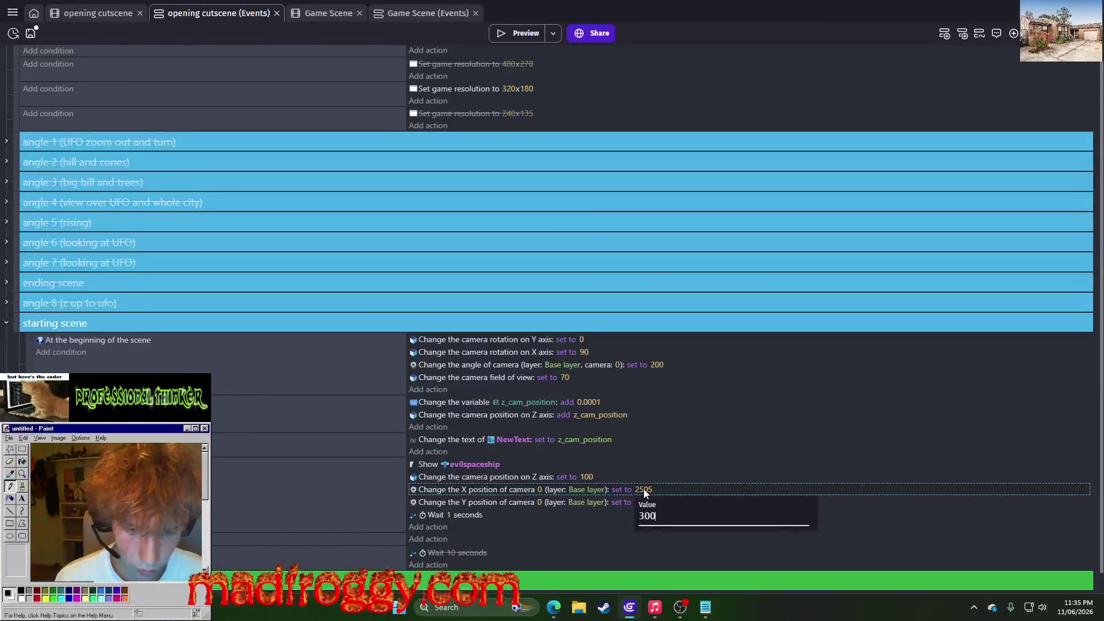
pyautogui.press('Return')
pyautogui.click(644, 502)
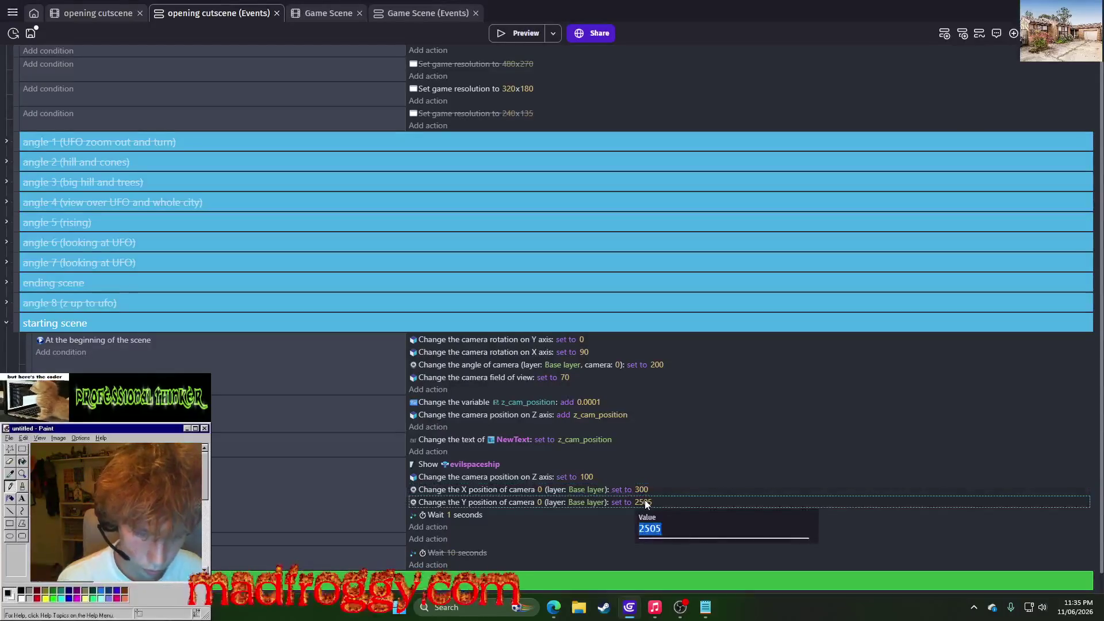
pyautogui.write('50')
pyautogui.press('BackSpace')
pyautogui.press('BackSpace')
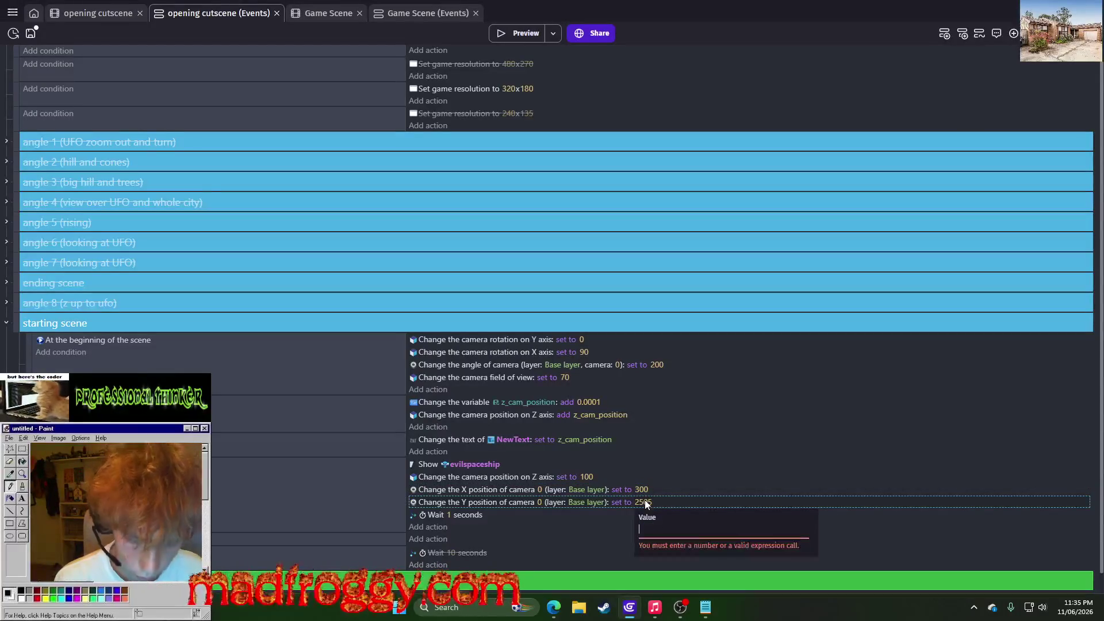
pyautogui.write('3000')
pyautogui.press('Return')
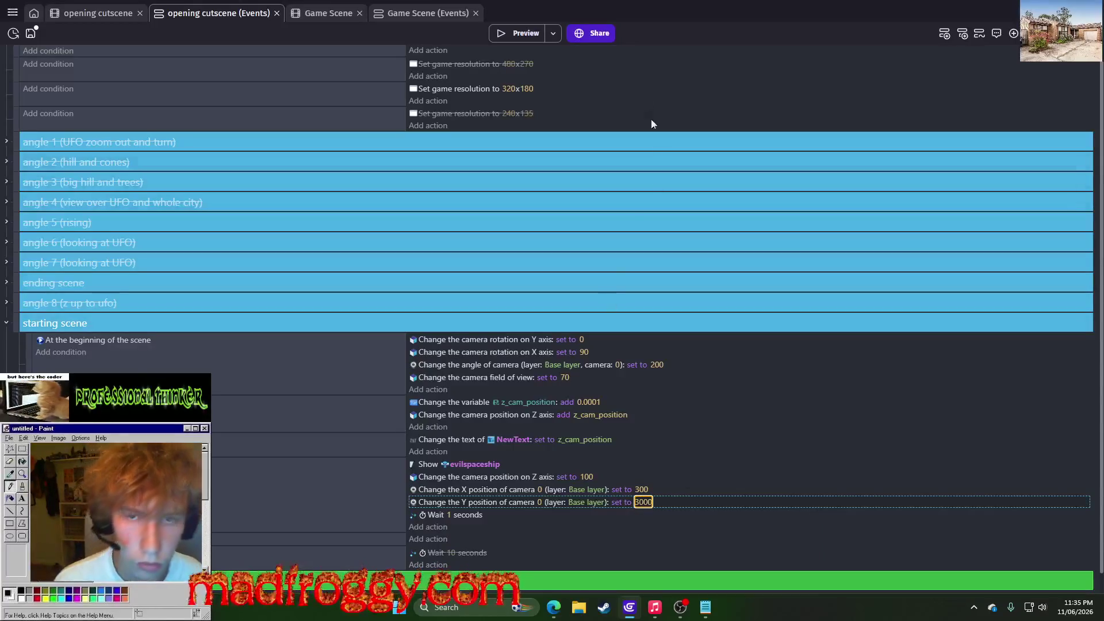
pyautogui.click(532, 37)
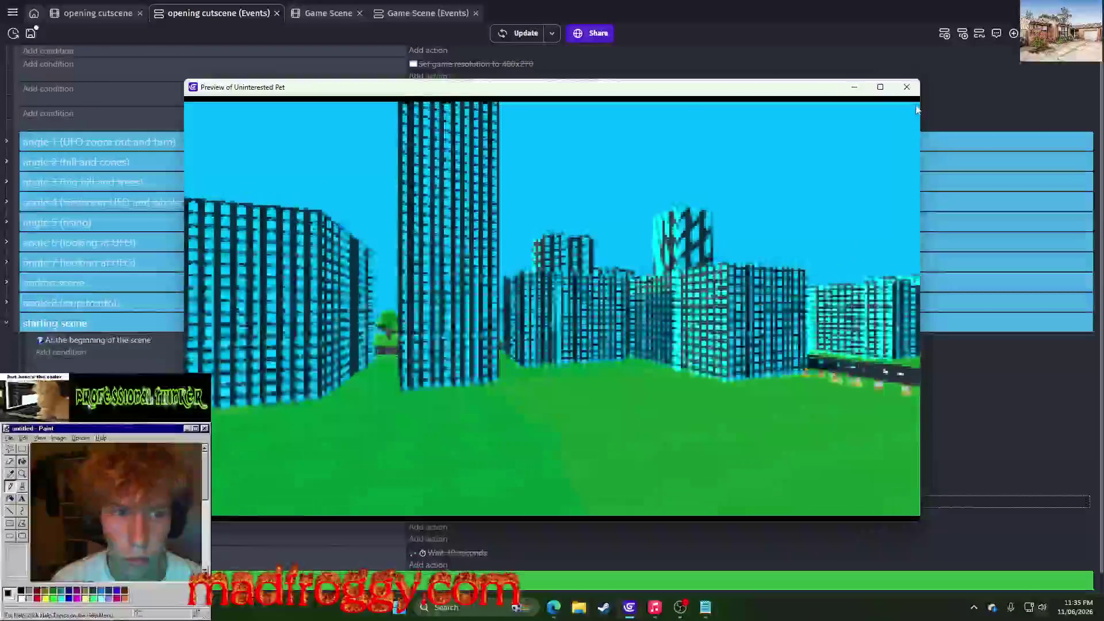
pyautogui.click(917, 87)
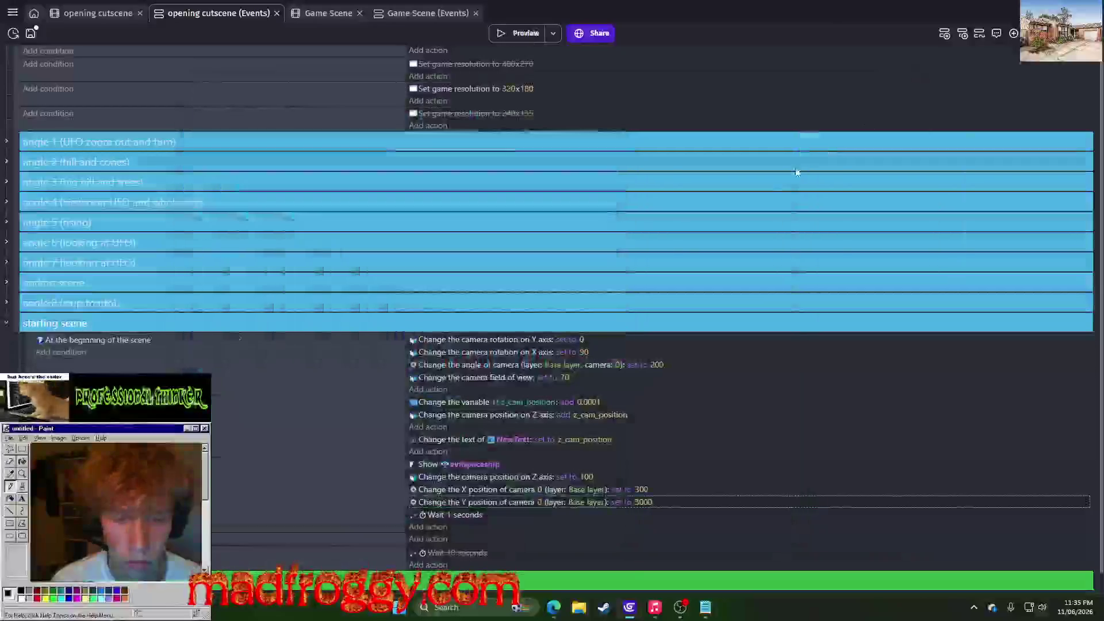
# Preview with a 180 camera X rotation, then set the rotation back to 90
pyautogui.click(582, 353)
pyautogui.write('180')
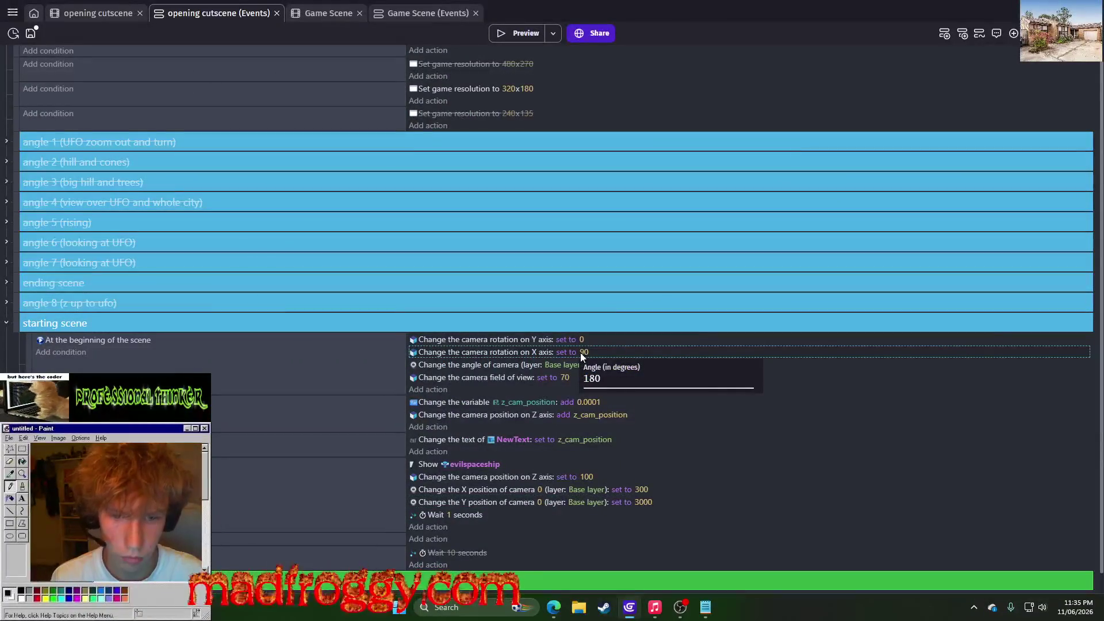
pyautogui.press('Return')
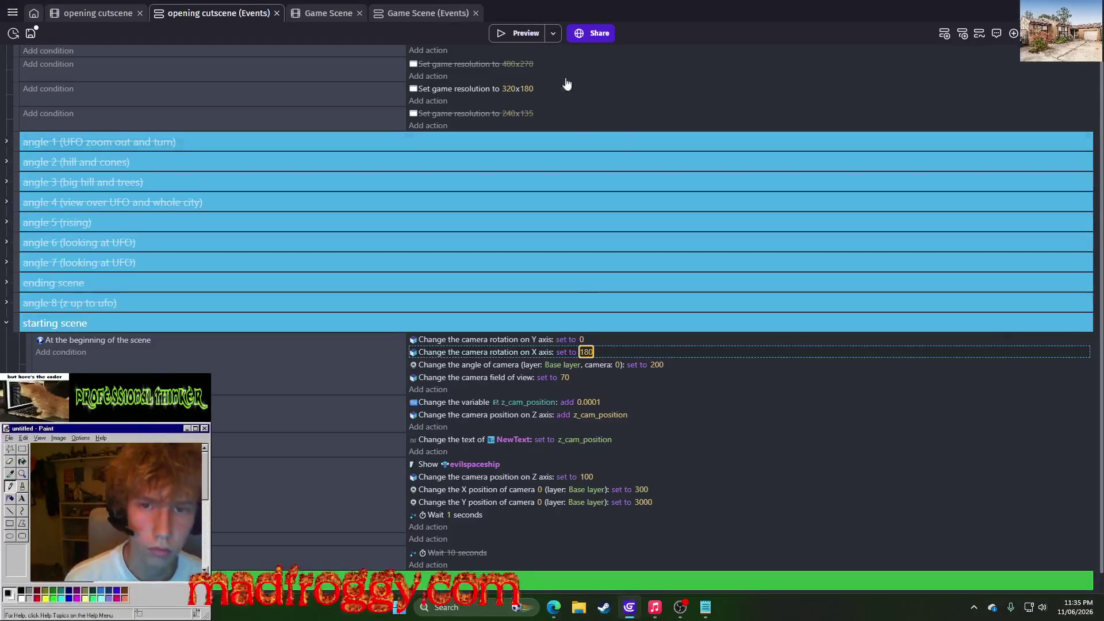
pyautogui.click(517, 33)
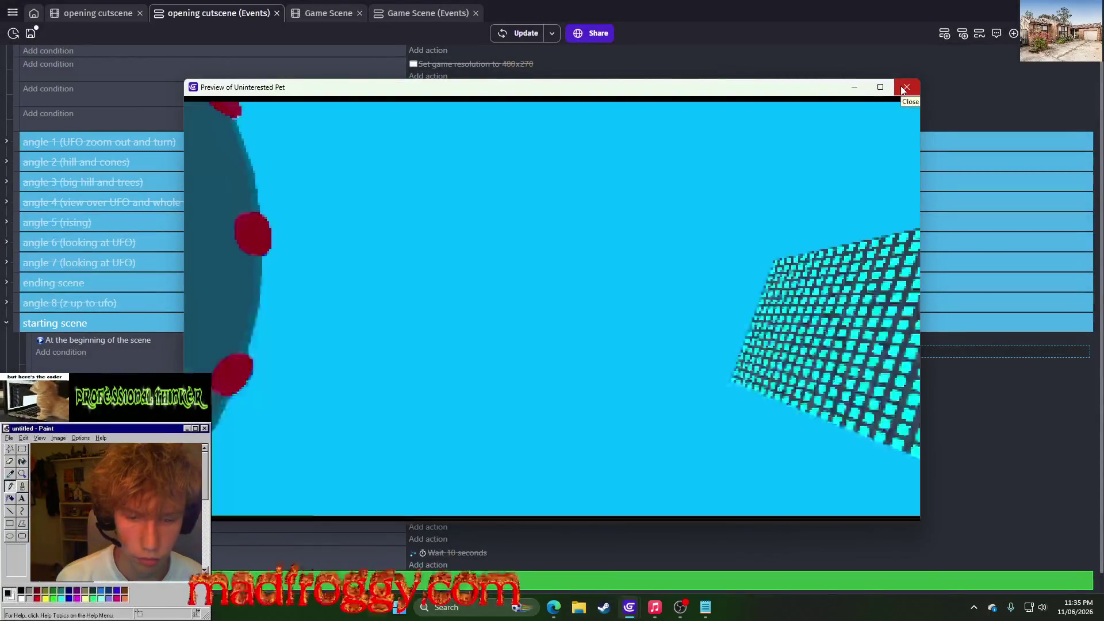
pyautogui.click(906, 87)
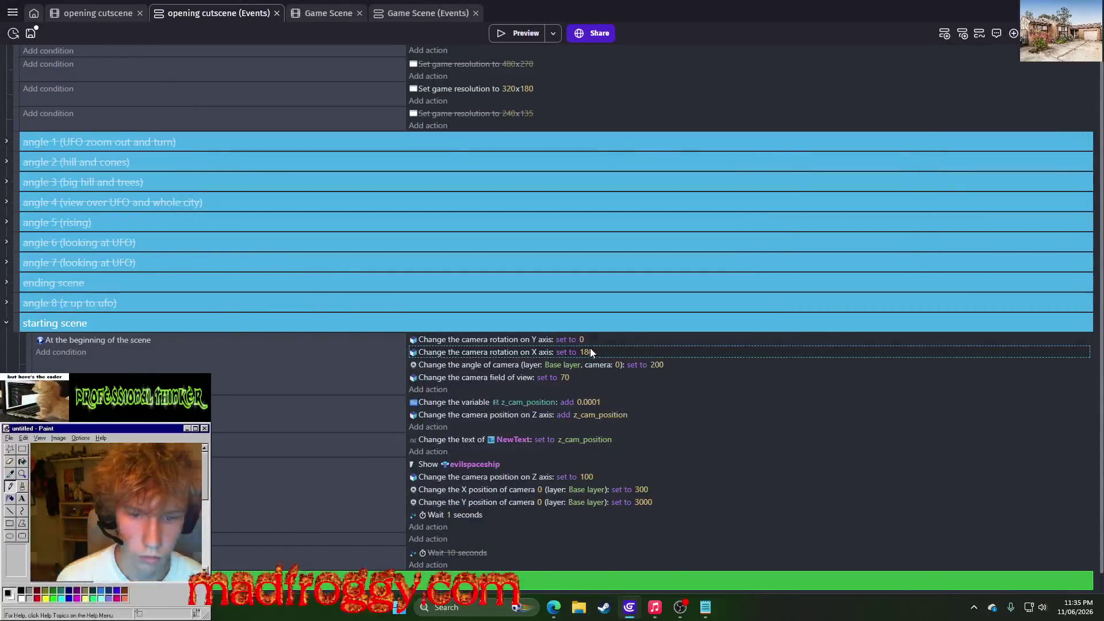
pyautogui.click(585, 352)
pyautogui.press('Return')
# Preview the cutscene with camera angles 0 and 180 instead of 200
pyautogui.click(657, 365)
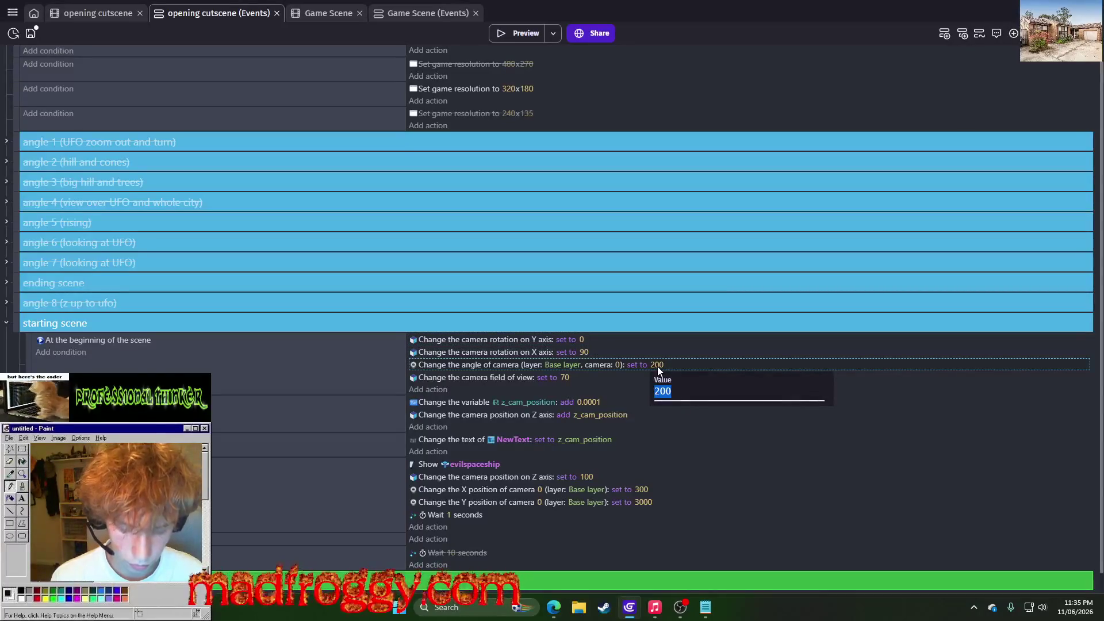
pyautogui.write('0')
pyautogui.press('Return')
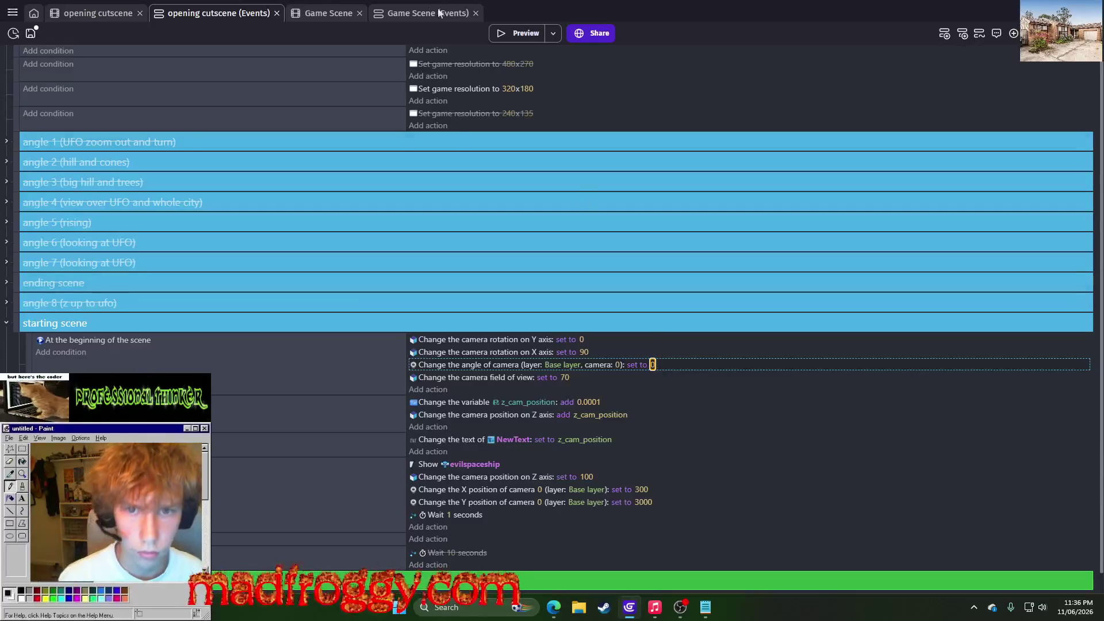
pyautogui.click(526, 33)
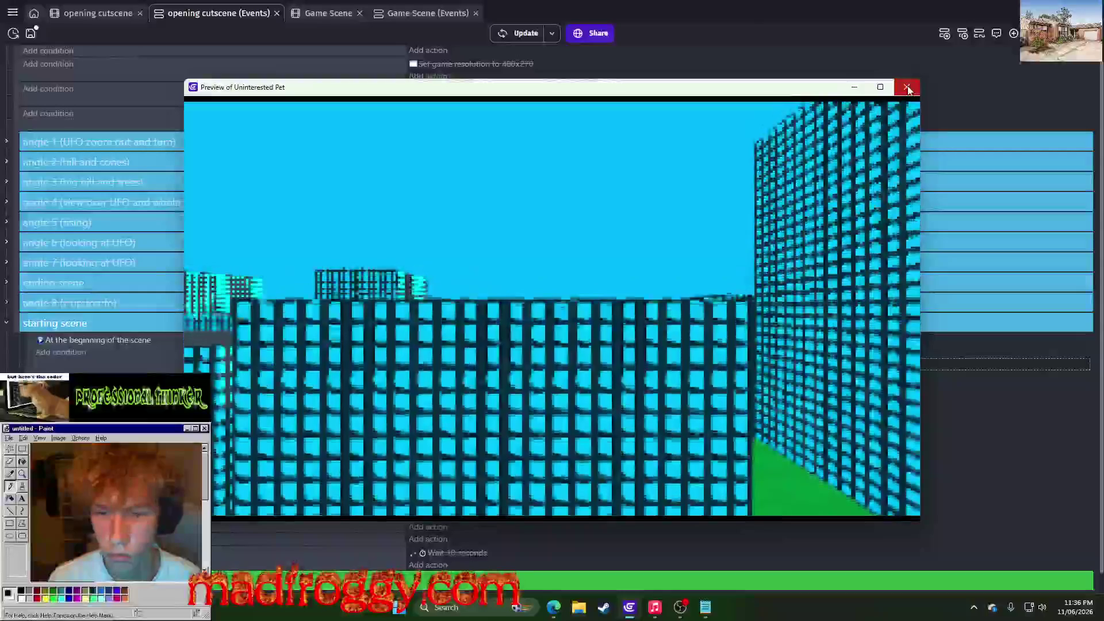
pyautogui.click(908, 88)
pyautogui.click(652, 365)
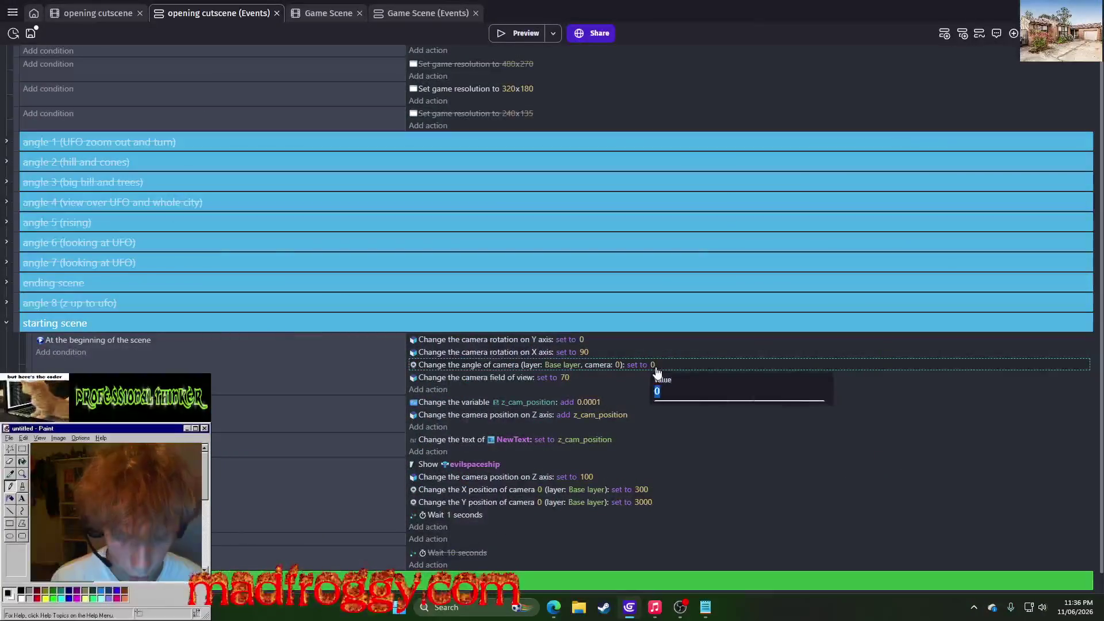
pyautogui.click(520, 33)
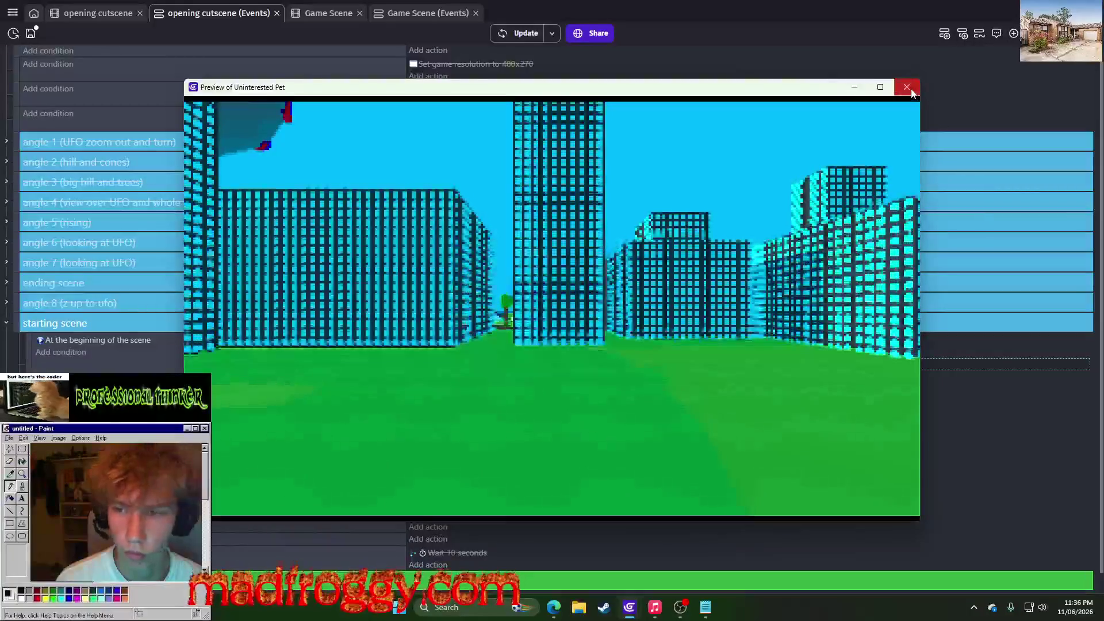
pyautogui.click(907, 87)
# Try camera angle 270 in a preview, then settle on 90 and preview again
pyautogui.click(656, 365)
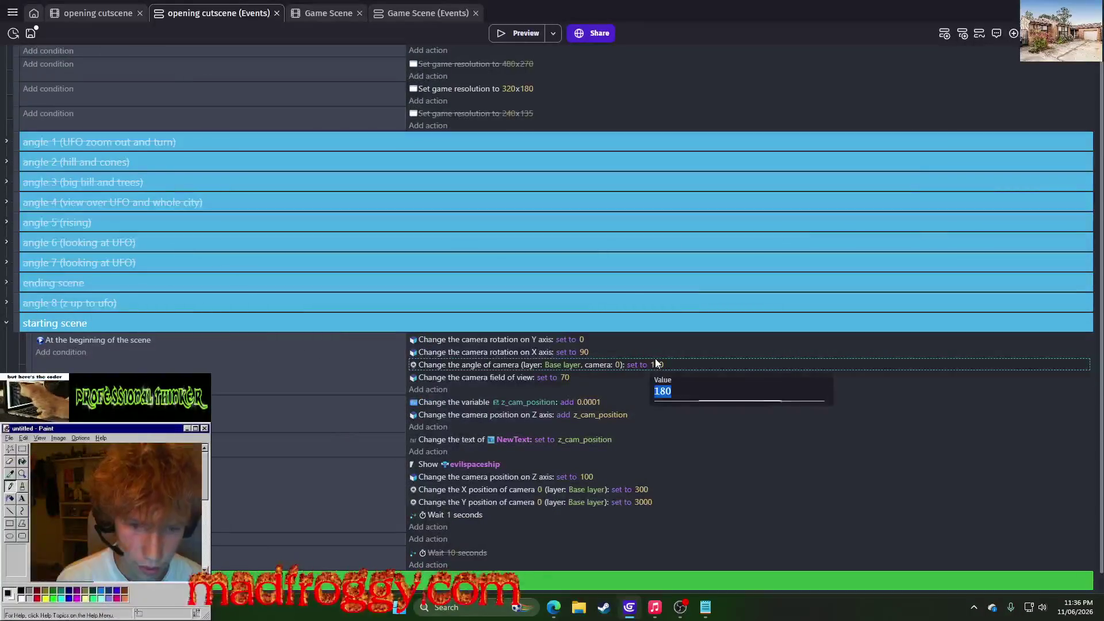
pyautogui.write('270')
pyautogui.press('Return')
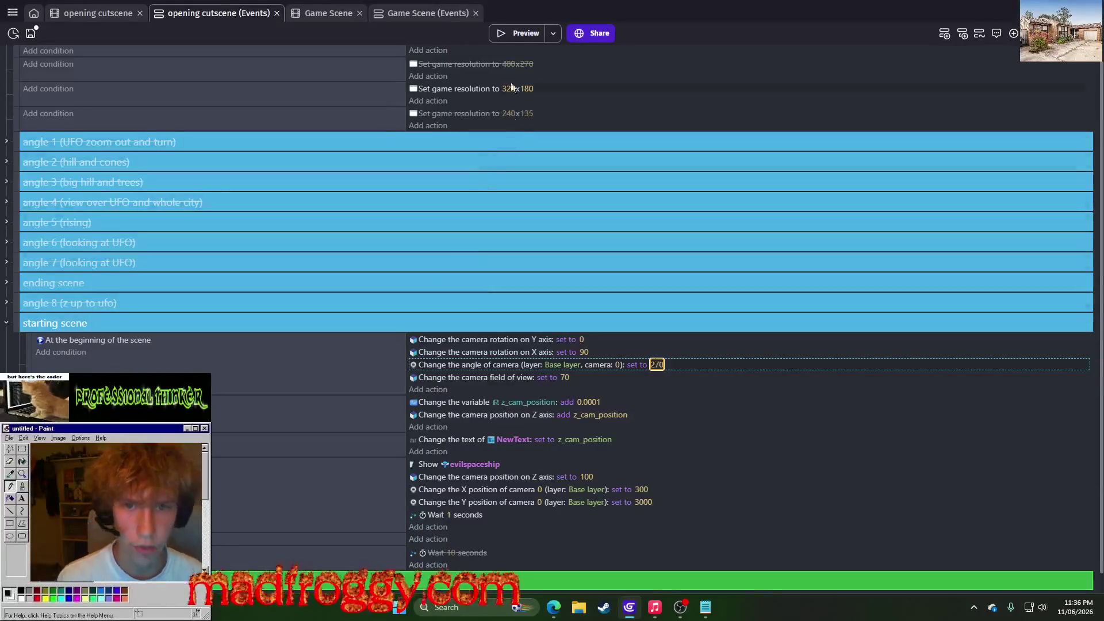
pyautogui.click(528, 33)
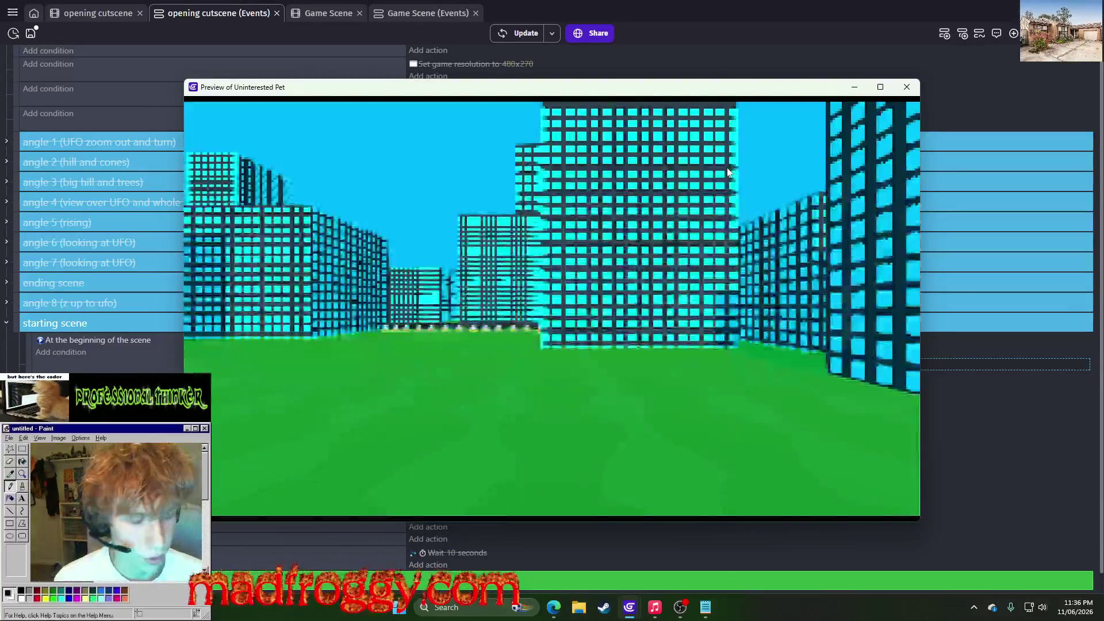
pyautogui.click(904, 86)
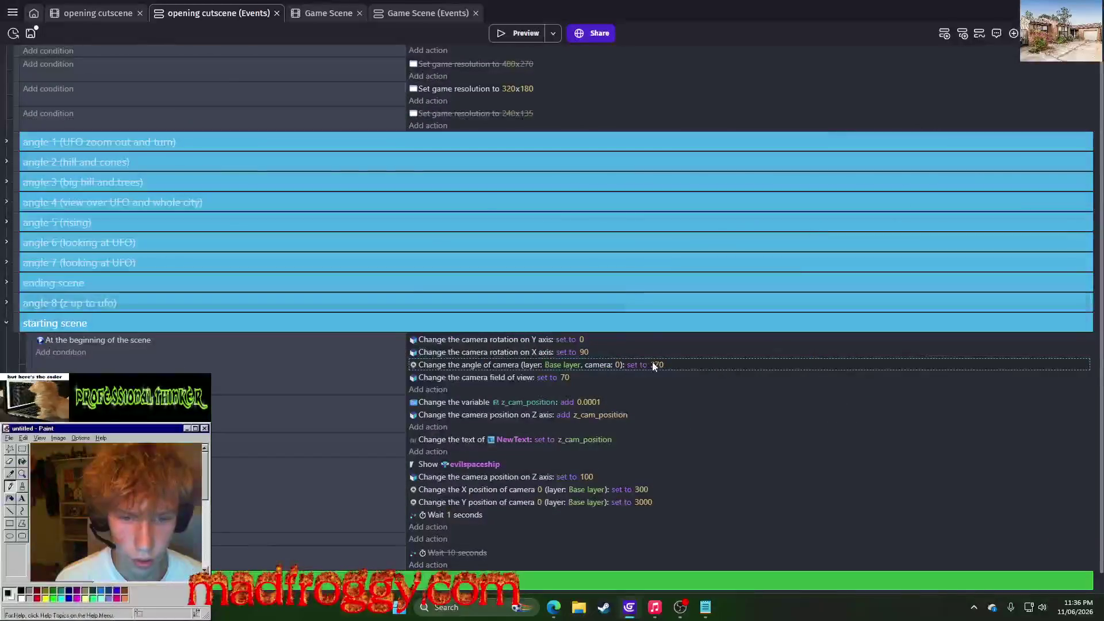
pyautogui.write('90')
pyautogui.press('Return')
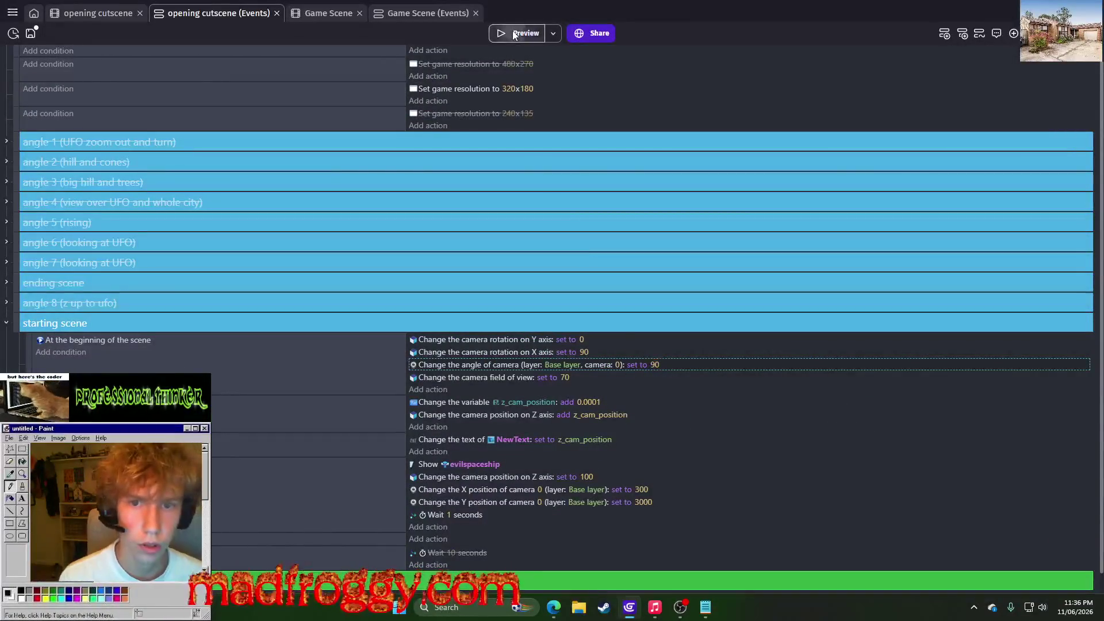
pyautogui.click(514, 34)
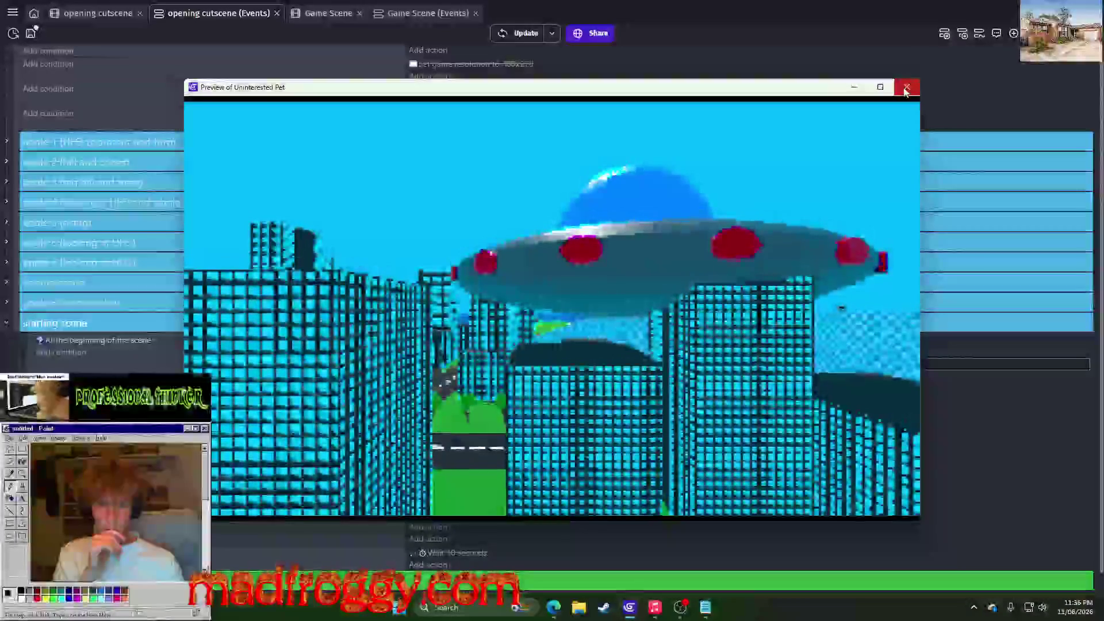
pyautogui.click(906, 88)
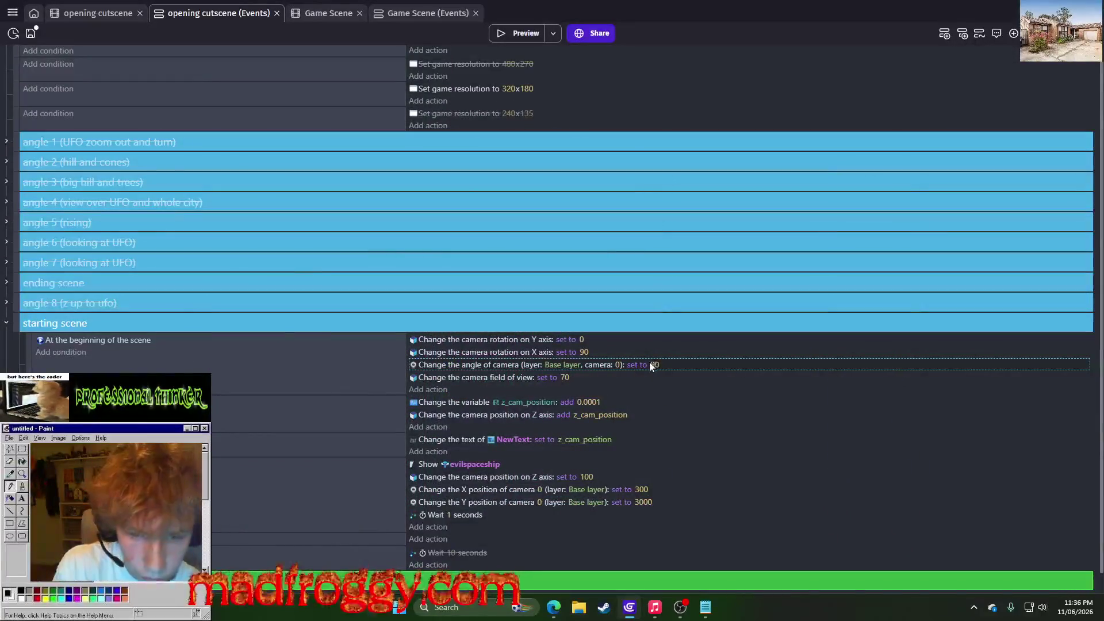
# Change the camera Y position to 4000 and preview the cutscene
pyautogui.click(643, 503)
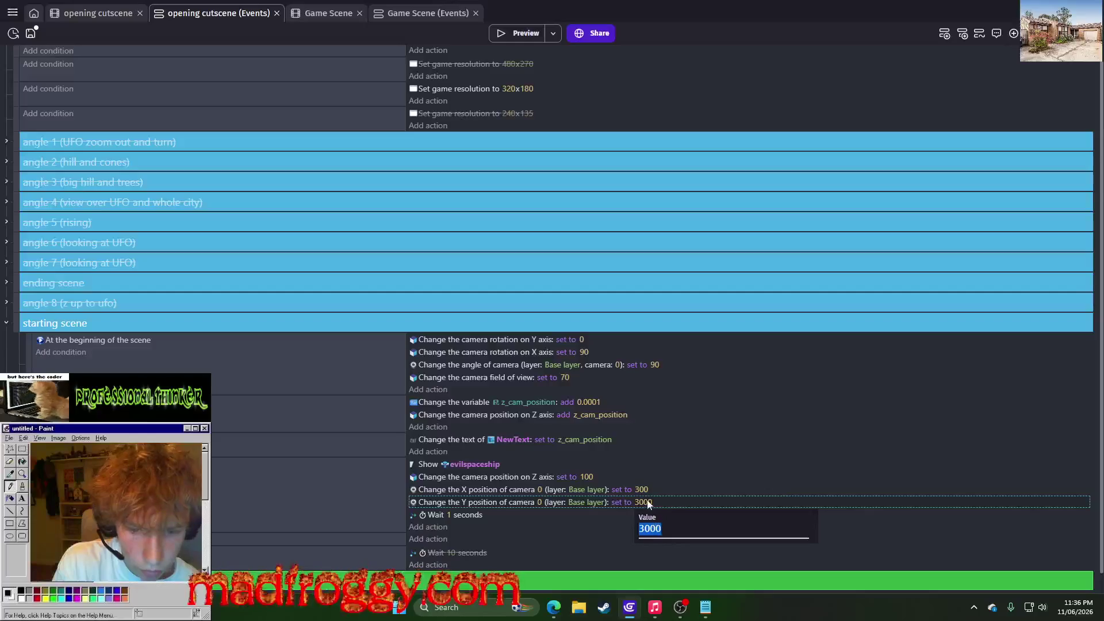
pyautogui.click(645, 529)
pyautogui.write('4000')
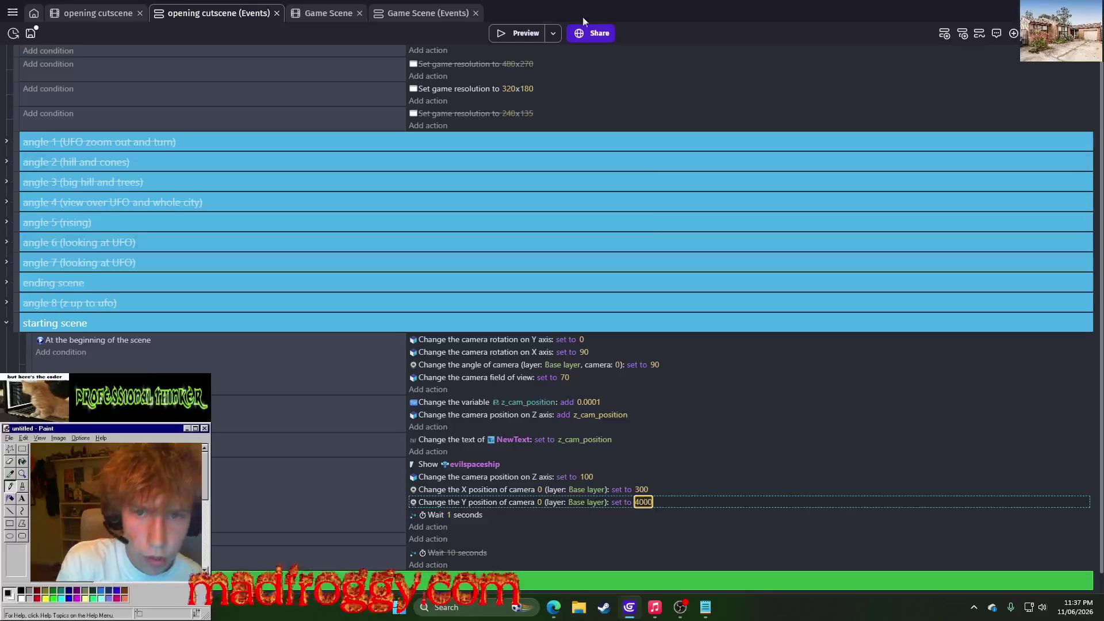
pyautogui.click(521, 35)
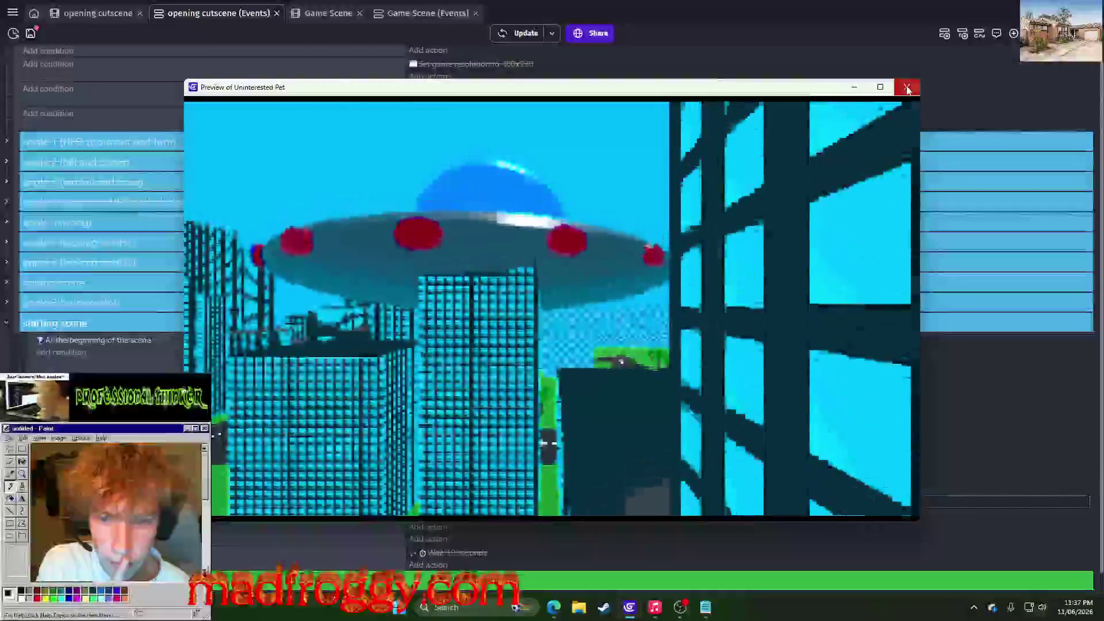
pyautogui.click(907, 87)
# Lower the camera Y position to 3500 and preview again
pyautogui.click(643, 492)
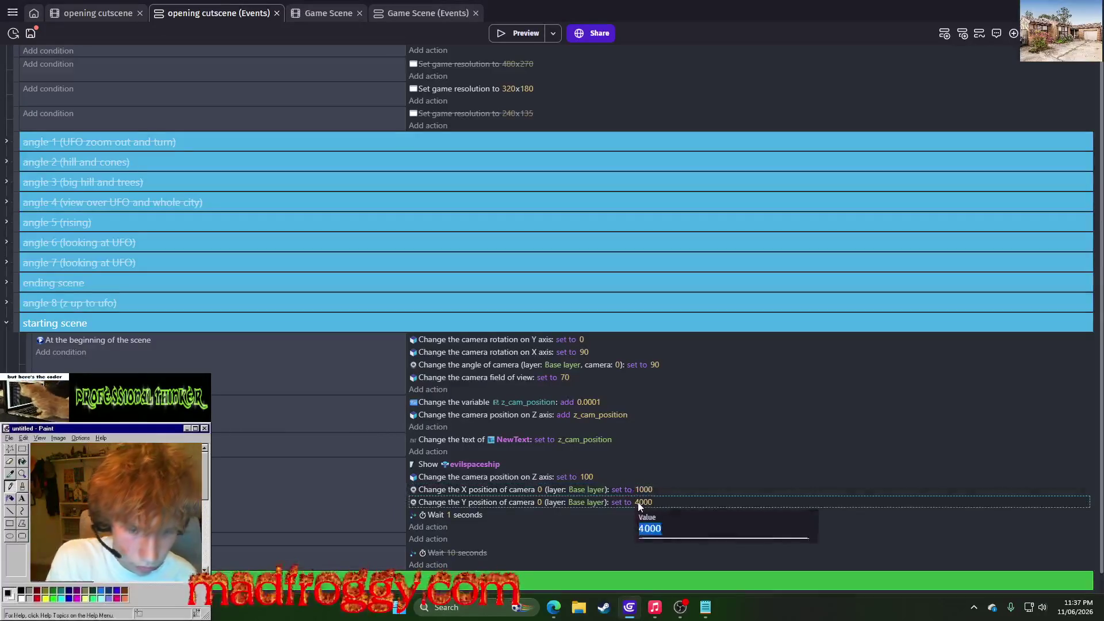
pyautogui.write('00')
pyautogui.press('Return')
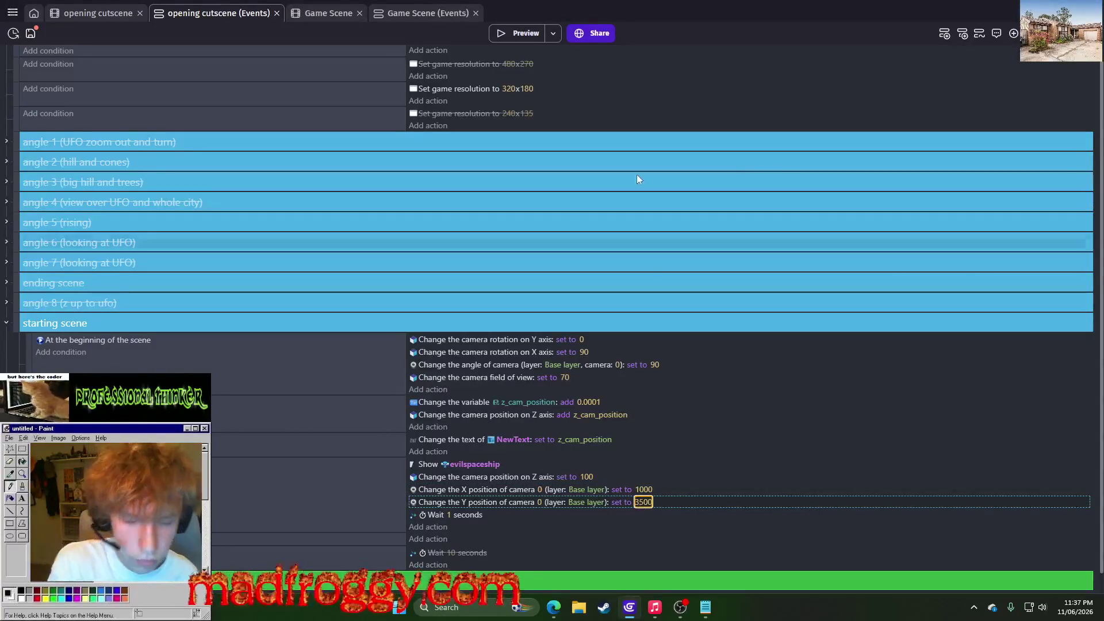
pyautogui.click(517, 34)
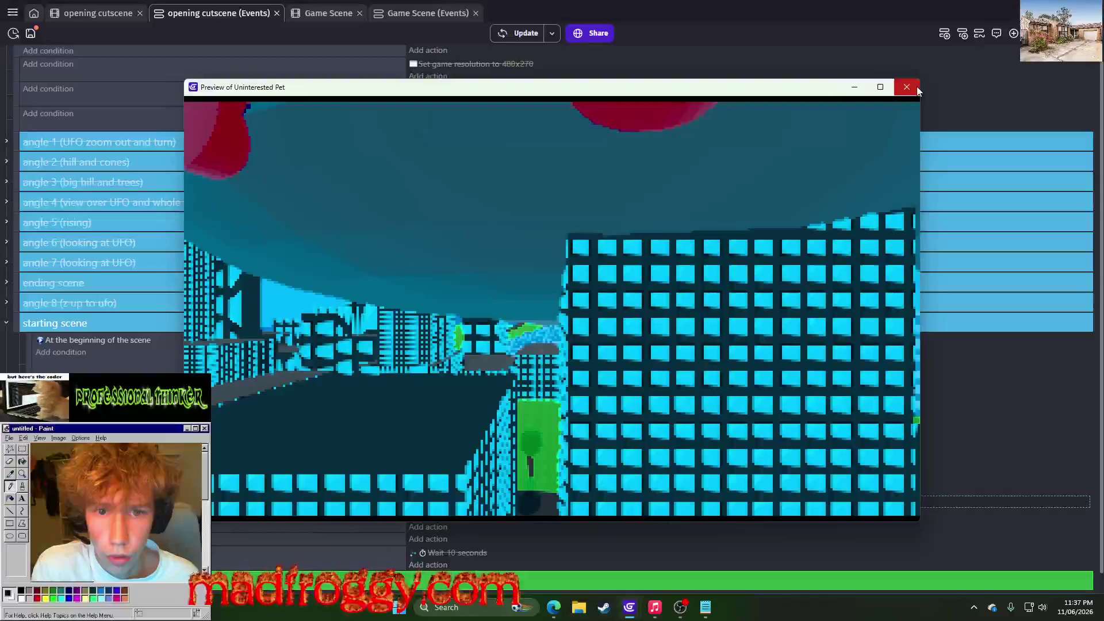
pyautogui.click(917, 87)
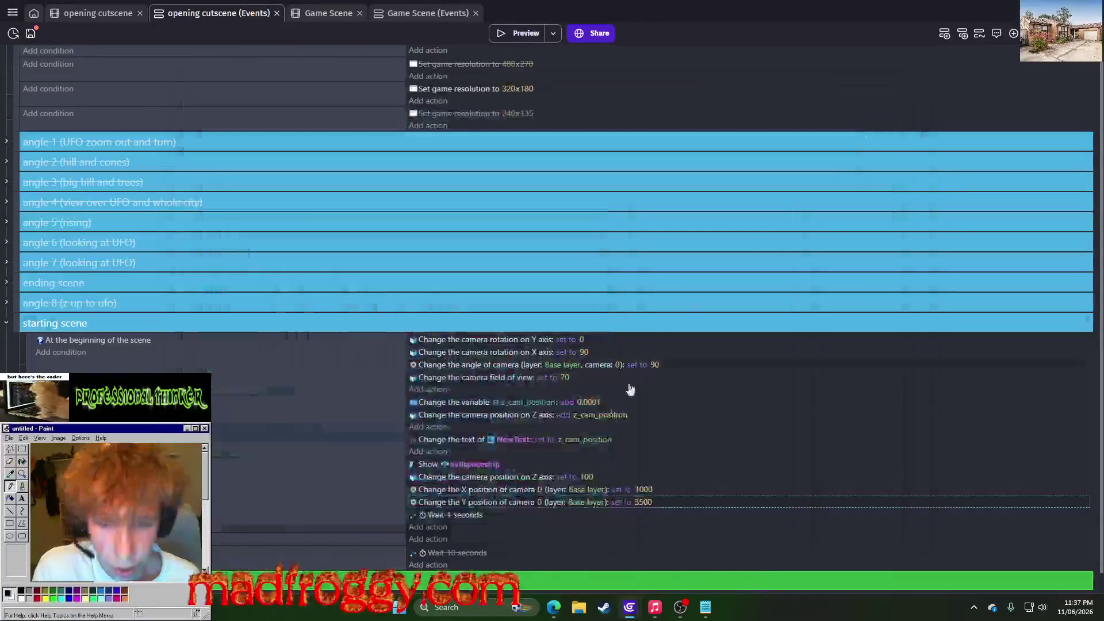
# Preview the cutscene with camera X positions 1500 and then 0
pyautogui.click(644, 489)
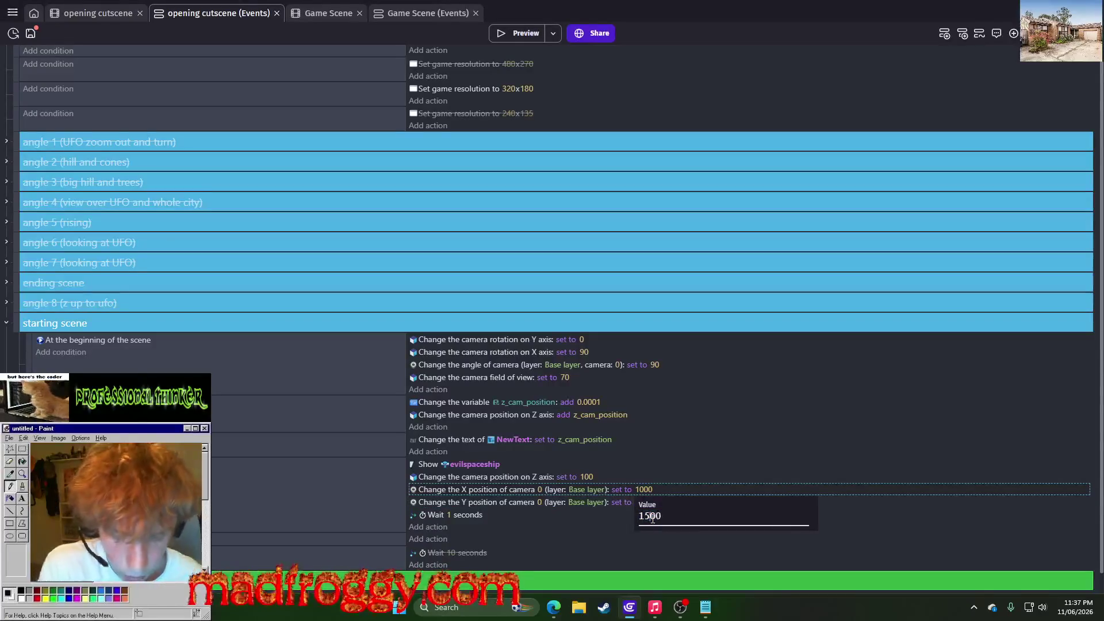
pyautogui.write('5')
pyautogui.press('Return')
pyautogui.click(506, 32)
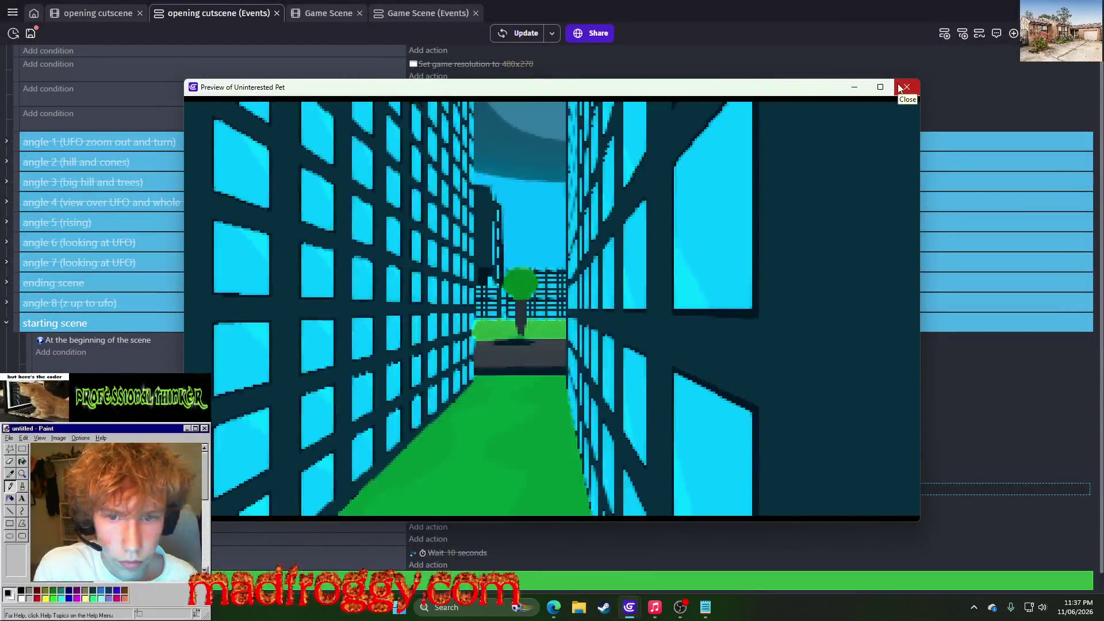
pyautogui.click(901, 87)
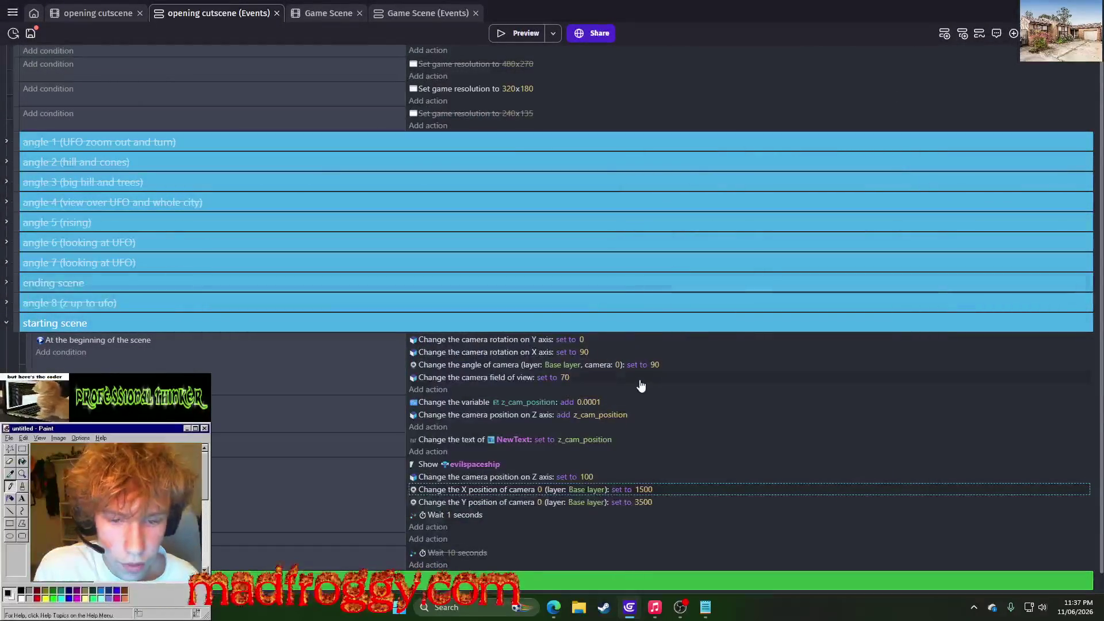
pyautogui.click(644, 490)
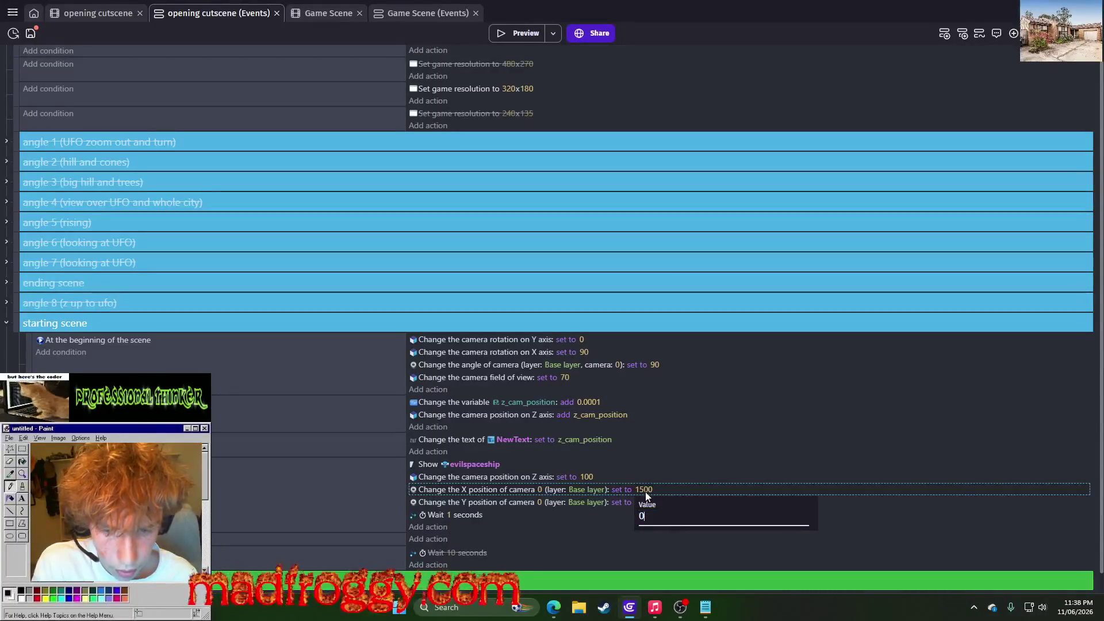
pyautogui.press('Return')
pyautogui.click(516, 36)
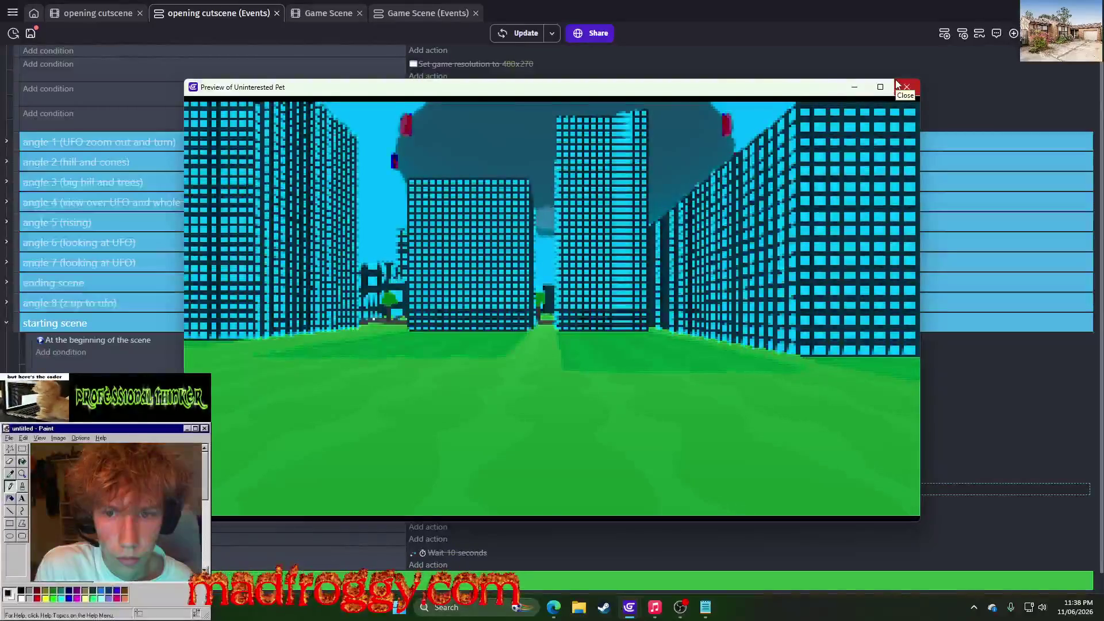
pyautogui.click(897, 85)
# Preview with camera X at -500 and -1000, then trim the X value to -100
pyautogui.click(636, 489)
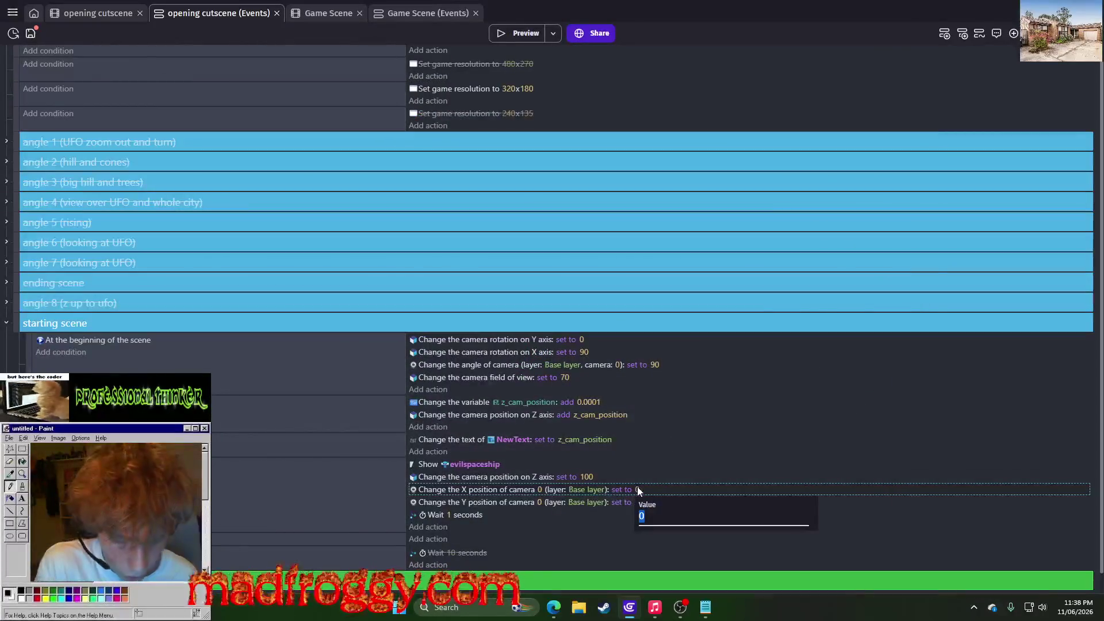
pyautogui.write('00')
pyautogui.press('Return')
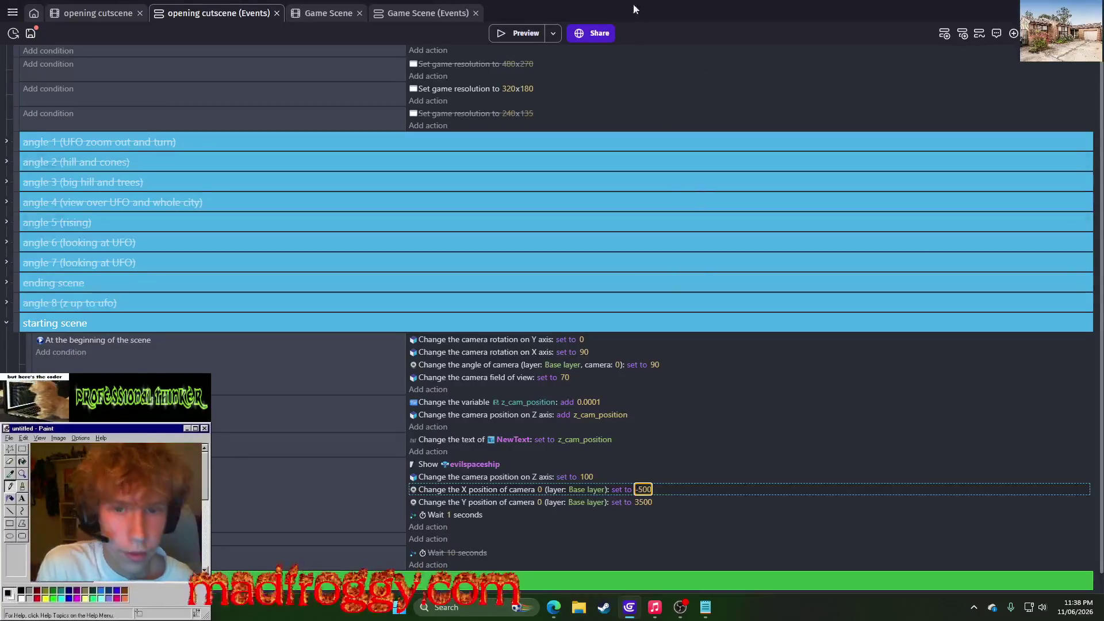
pyautogui.click(526, 33)
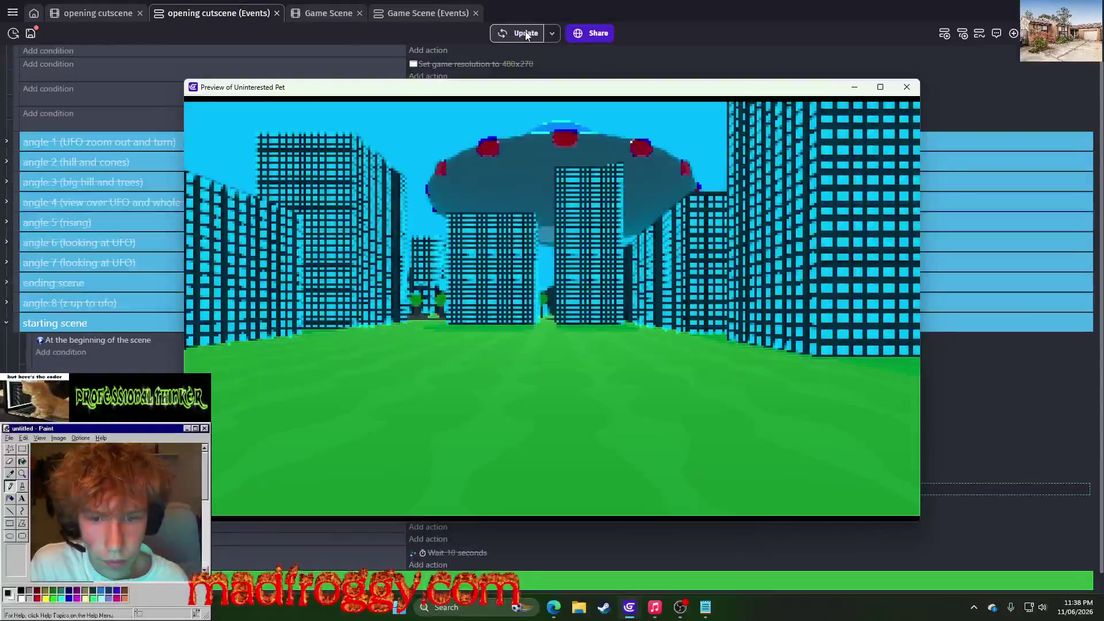
pyautogui.hotkey('alt', 'F4')
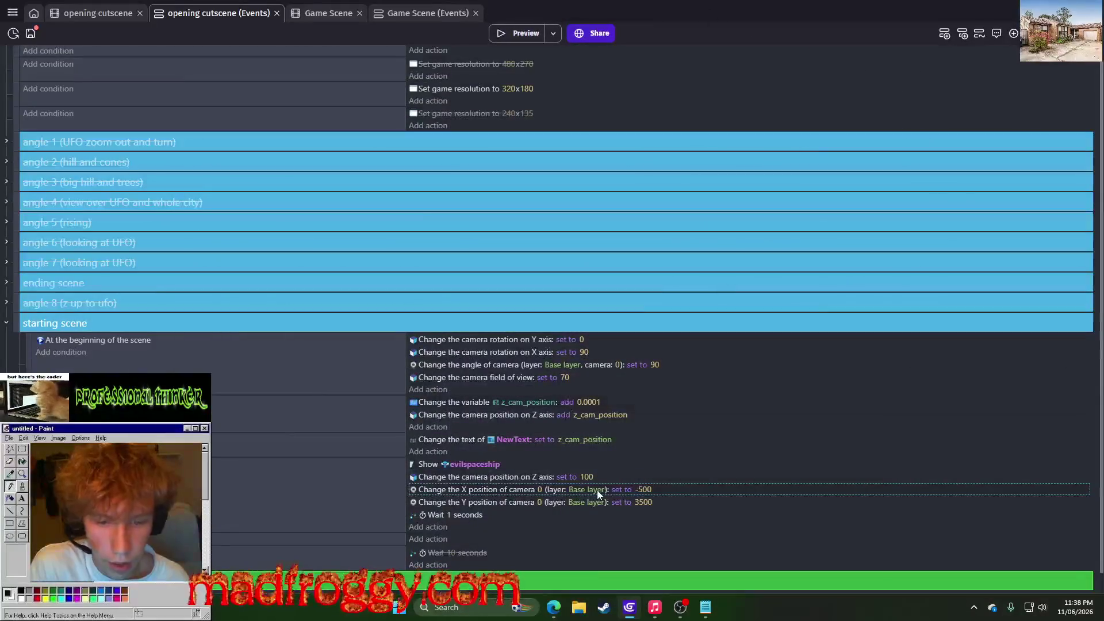
pyautogui.click(643, 502)
pyautogui.write('-1000')
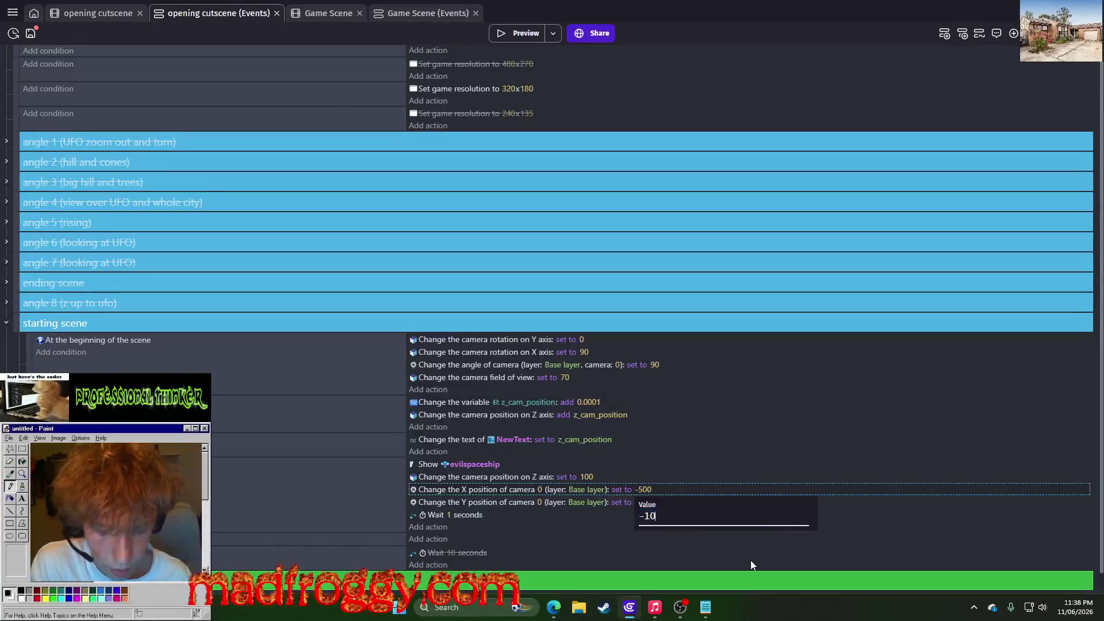
pyautogui.press('Return')
pyautogui.click(520, 33)
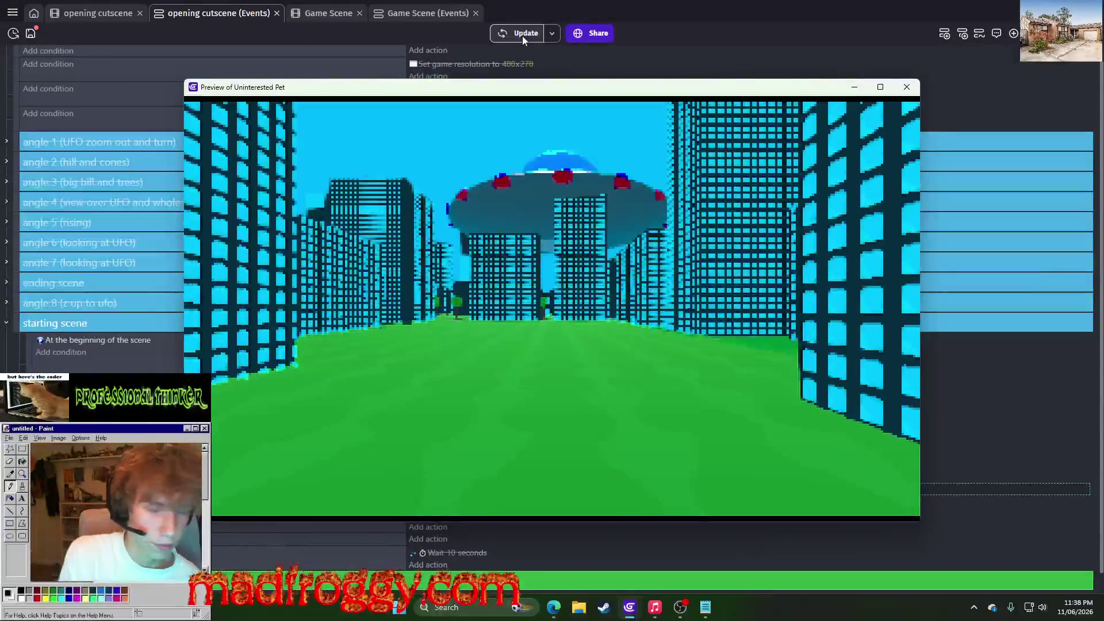
pyautogui.click(905, 87)
pyautogui.click(639, 491)
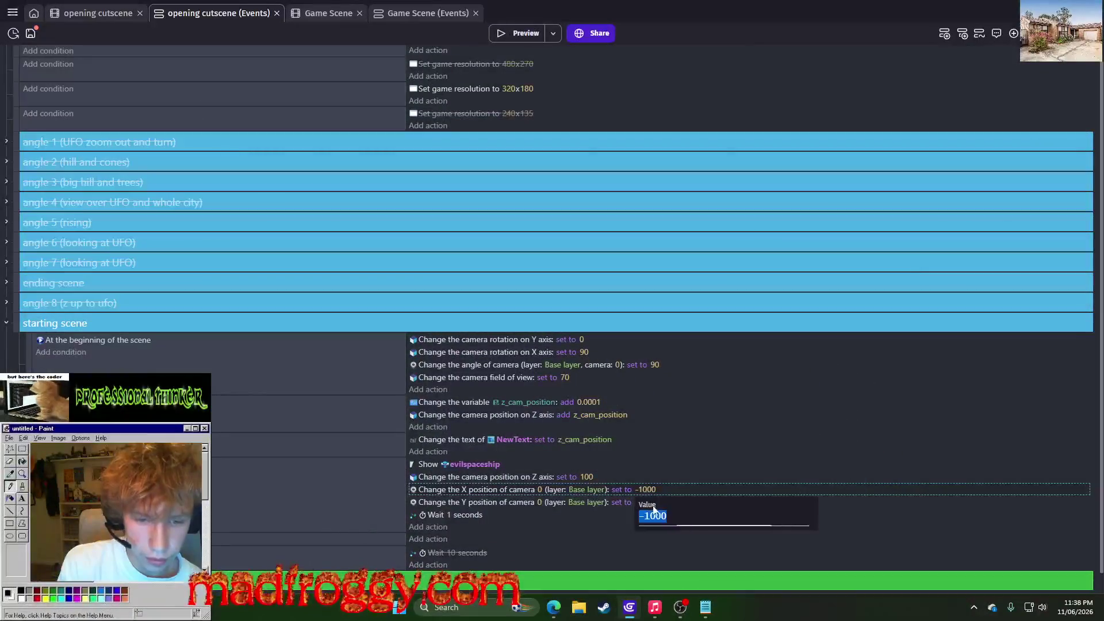
pyautogui.press('BackSpace')
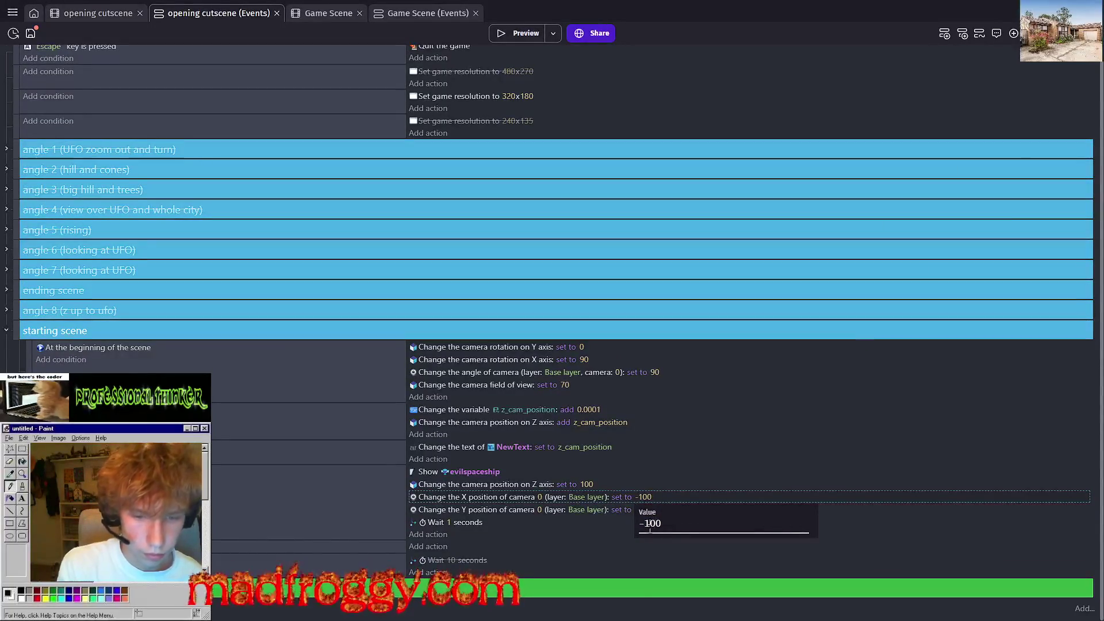
pyautogui.write('2')
# Set camera 0's X position to -1200 and preview the game
pyautogui.press('Return')
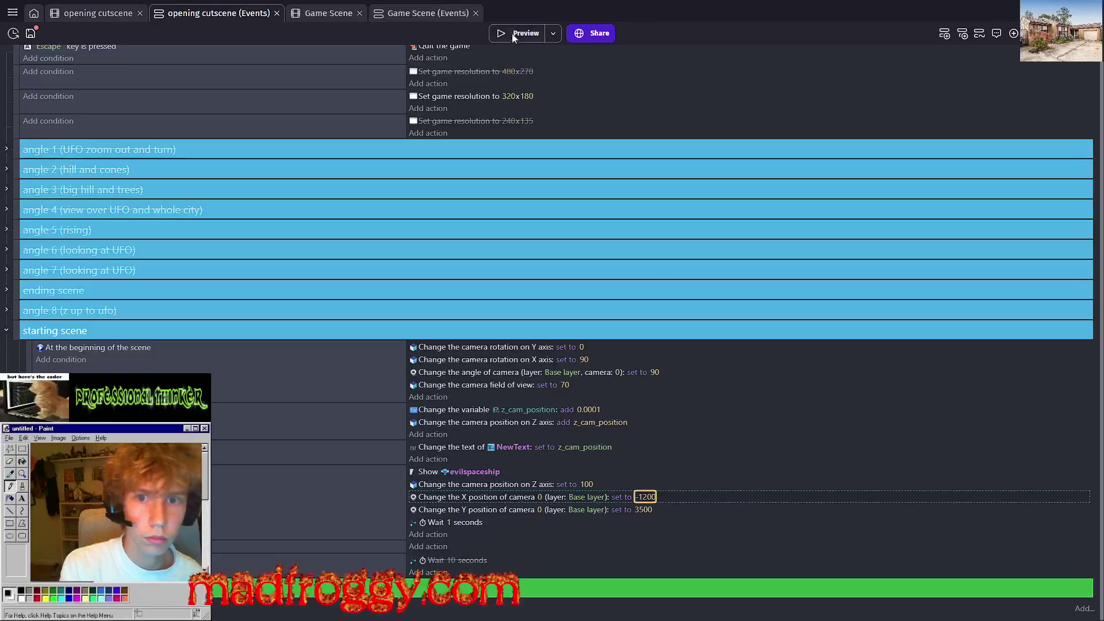
pyautogui.click(514, 36)
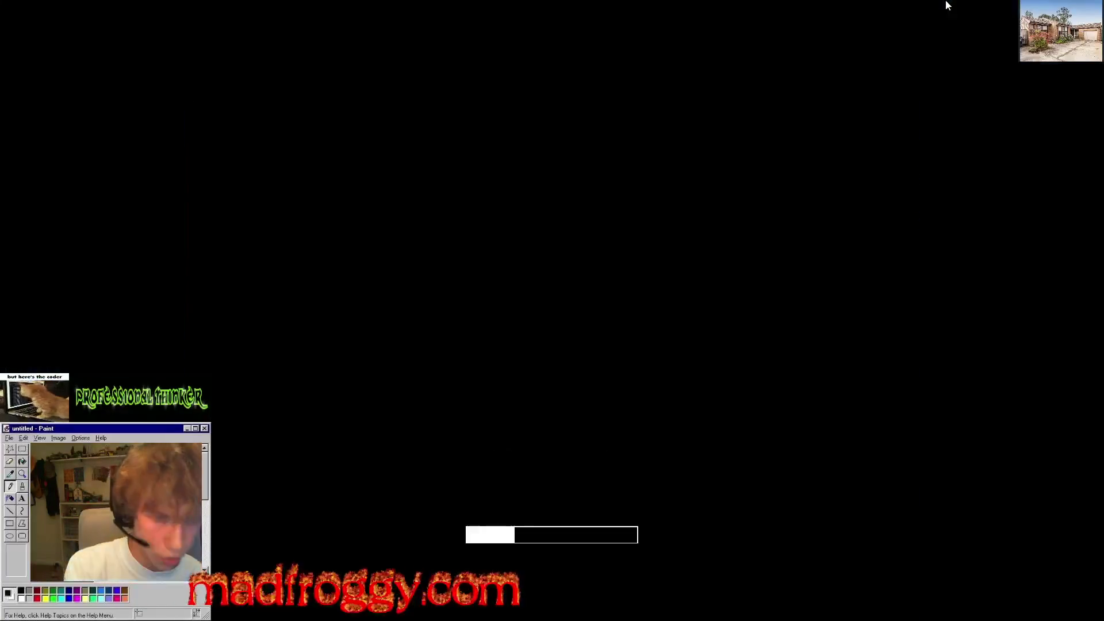
pyautogui.press('Escape')
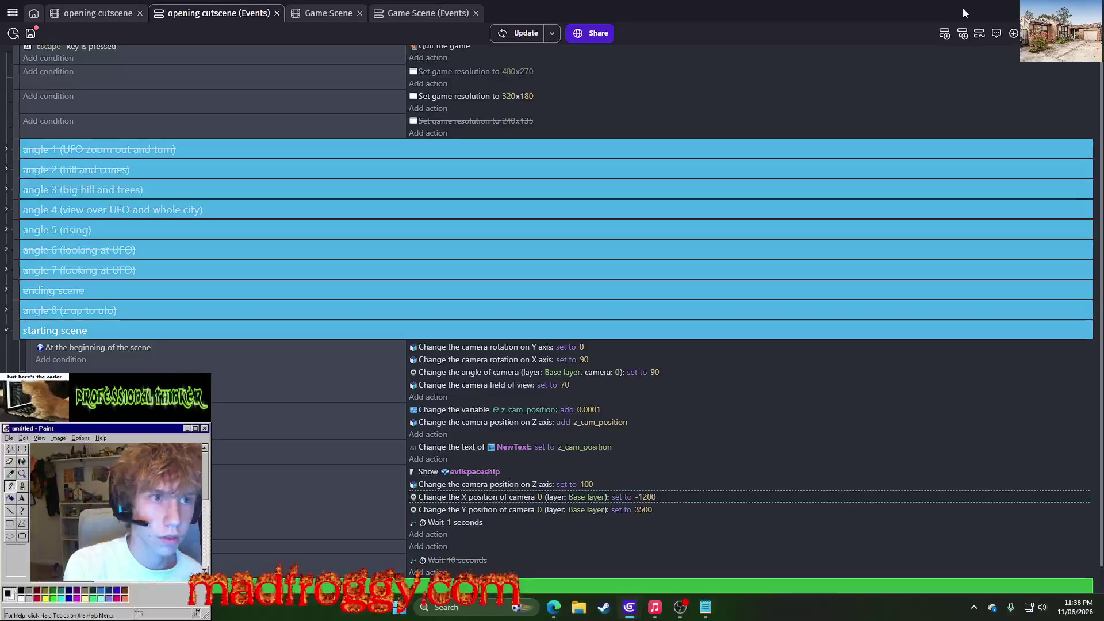
pyautogui.moveTo(632, 608)
pyautogui.click(677, 553)
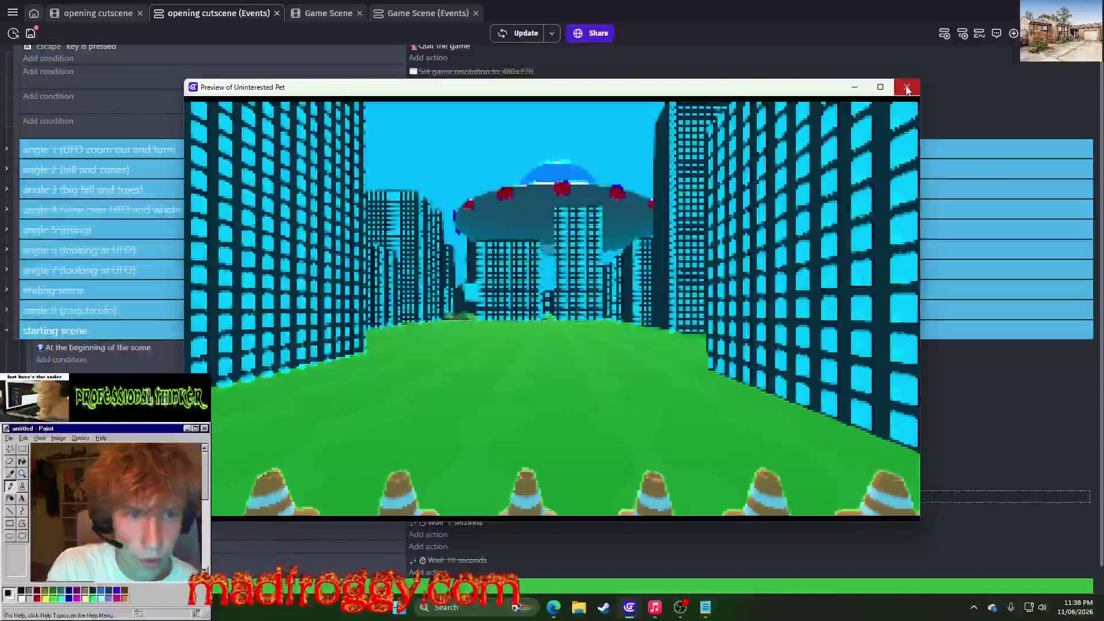
pyautogui.press('Escape')
# Try camera X values of -1300 and then -1500, previewing each one
pyautogui.click(648, 498)
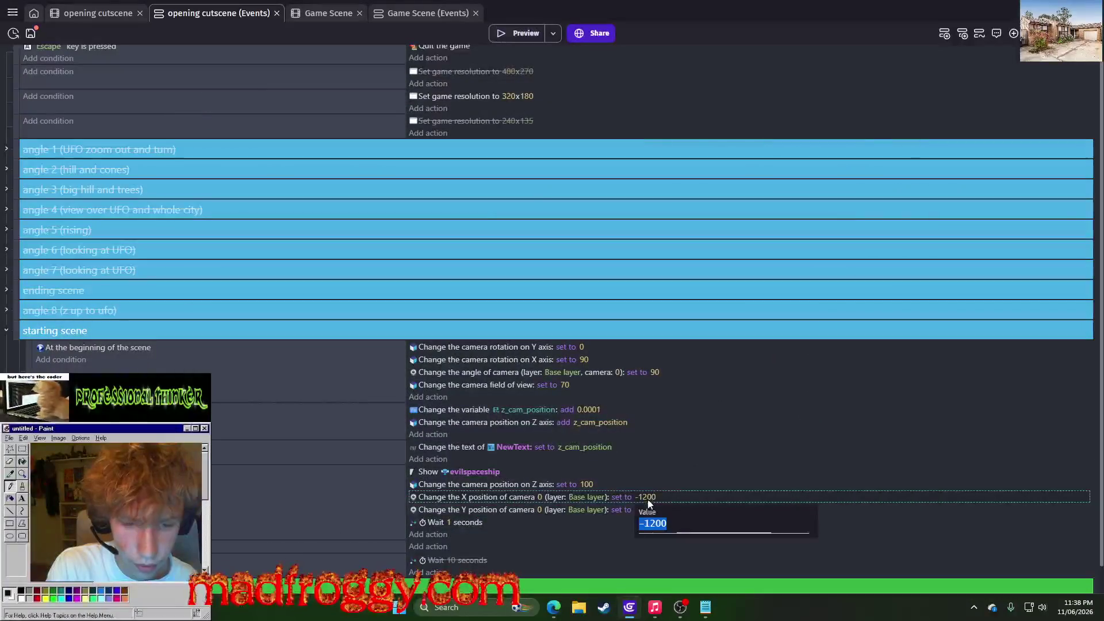
pyautogui.press('BackSpace')
pyautogui.write('3')
pyautogui.press('Return')
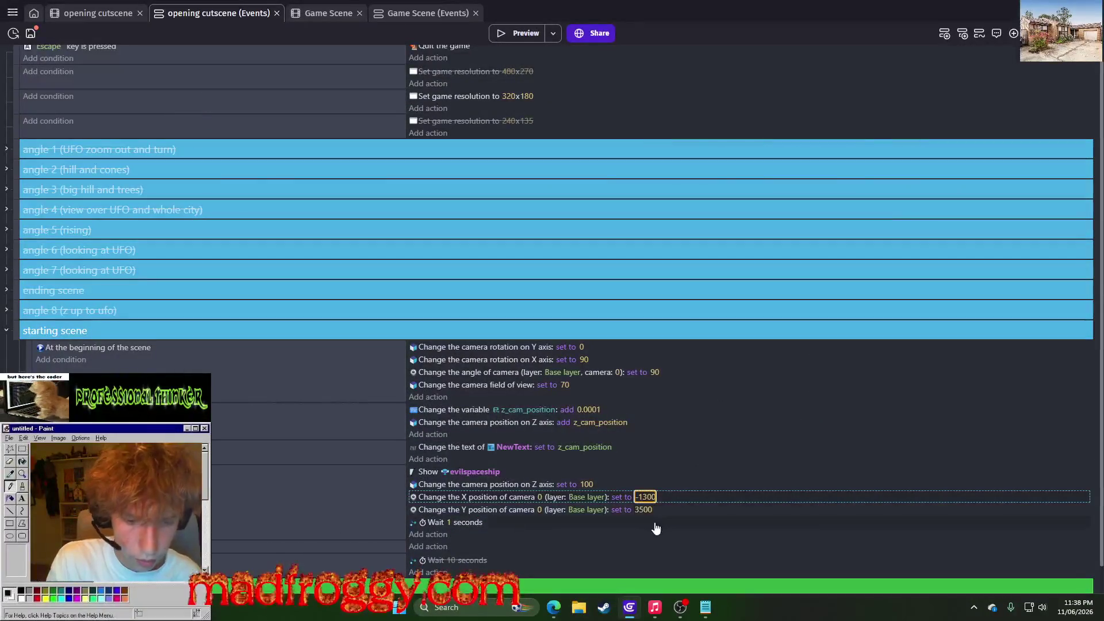
pyautogui.click(523, 35)
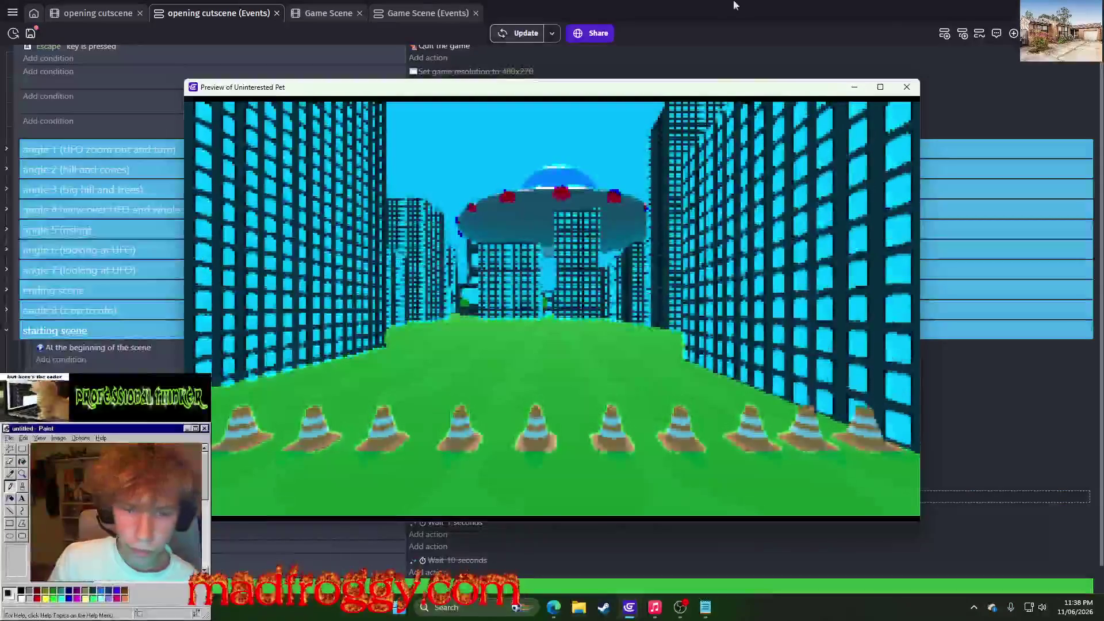
pyautogui.click(907, 87)
pyautogui.click(645, 496)
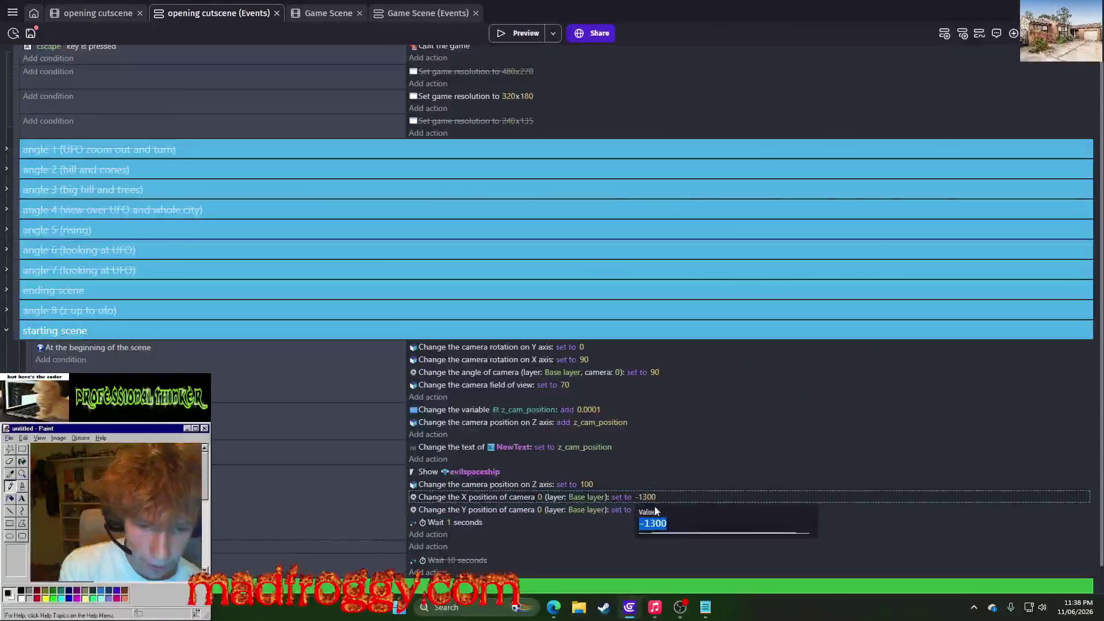
pyautogui.write('5')
pyautogui.press('Return')
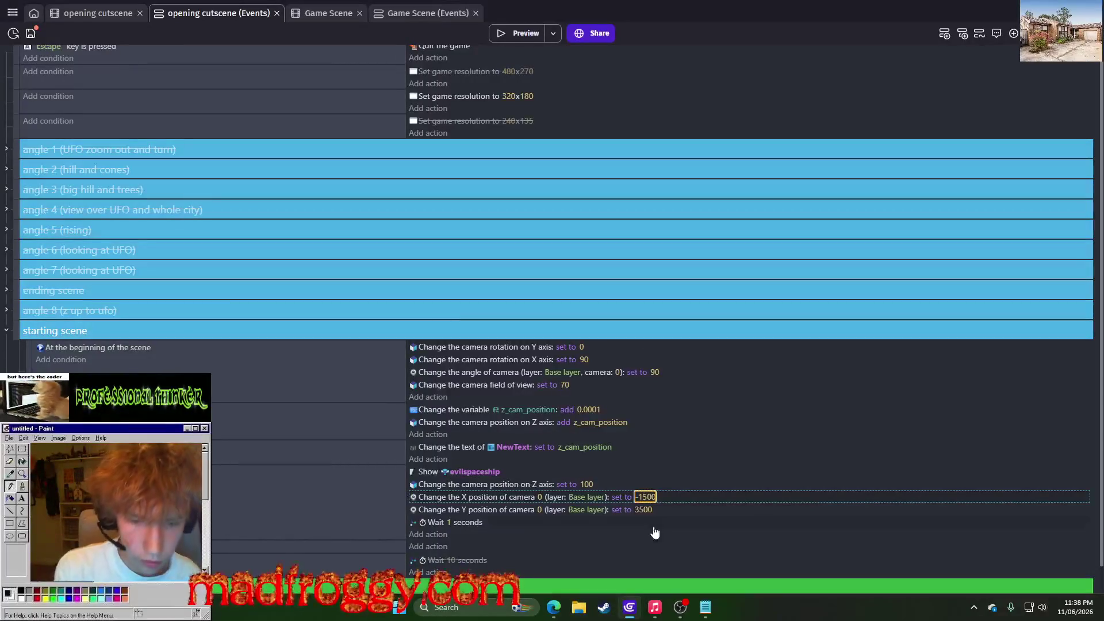
pyautogui.click(525, 35)
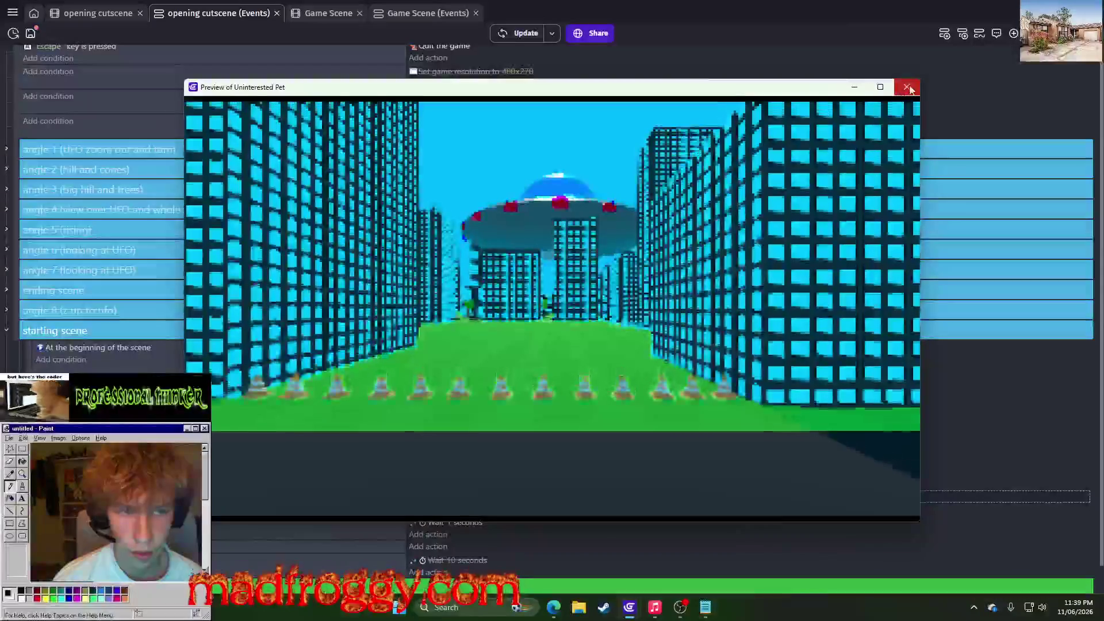
pyautogui.click(907, 87)
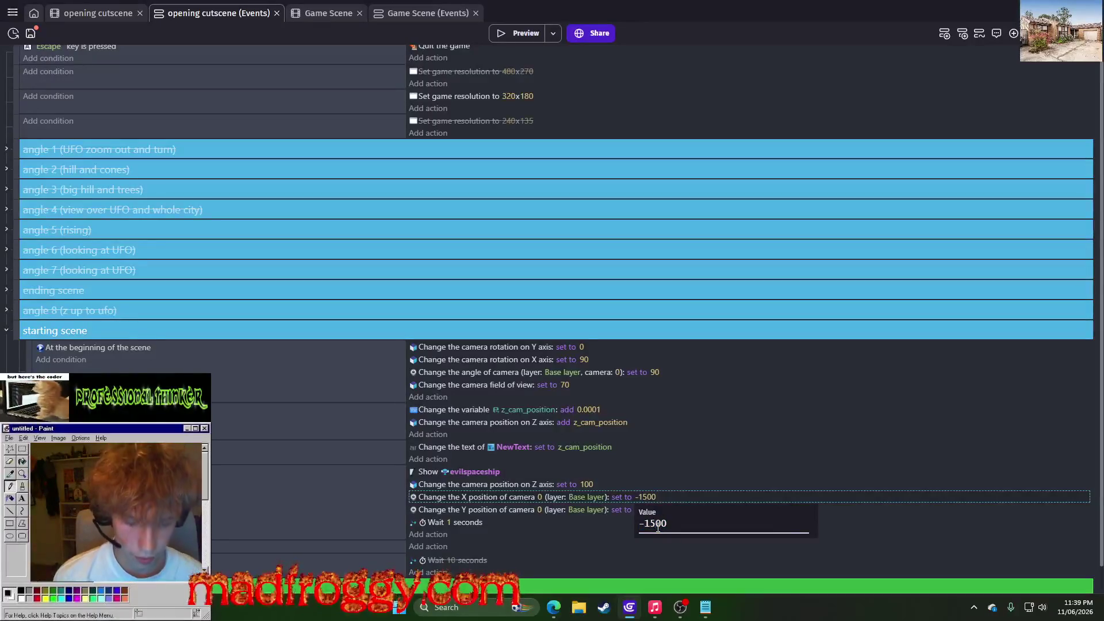
# Change the camera X position to -1600 and preview the result
pyautogui.press('BackSpace')
pyautogui.write('6')
pyautogui.press('Return')
pyautogui.click(529, 32)
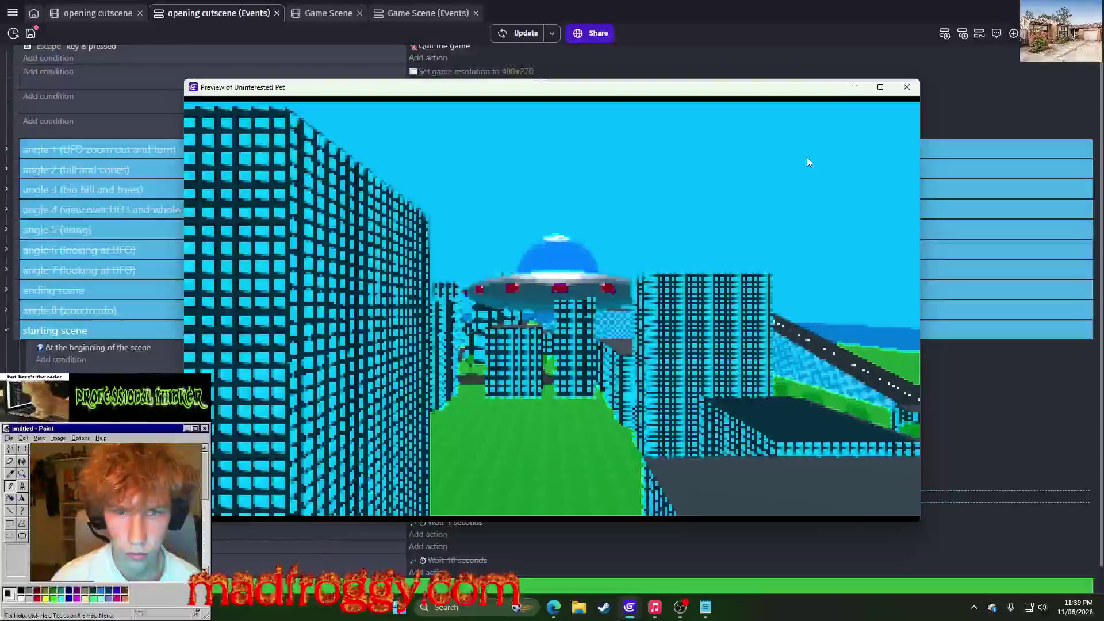
pyautogui.click(907, 87)
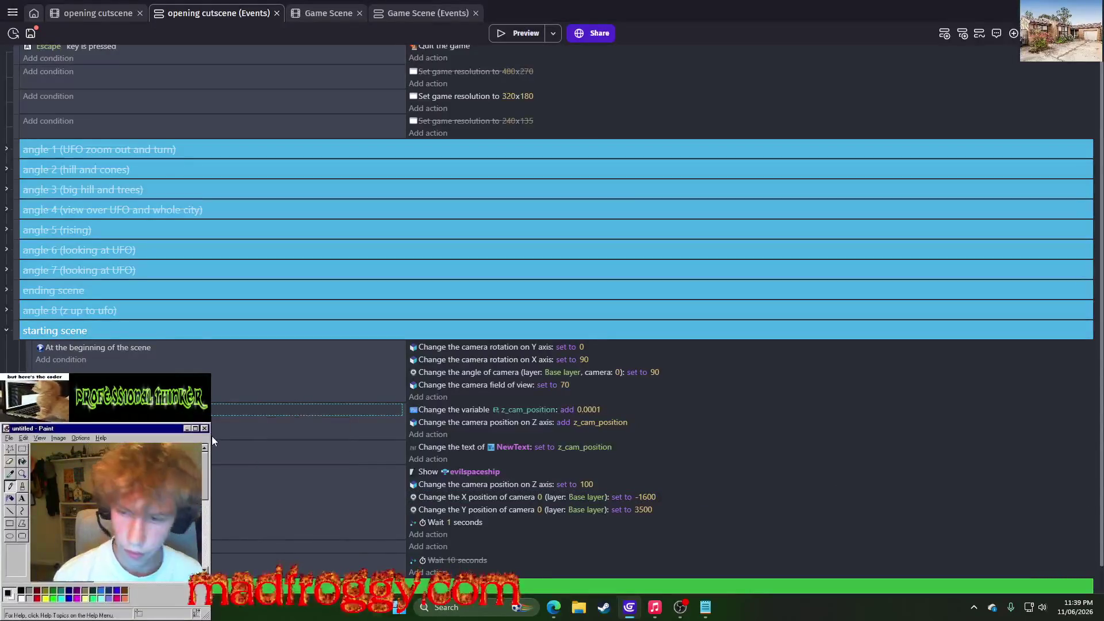
# Watch the UFO flyover cutscene preview several more times, then return to the events
pyautogui.click(516, 36)
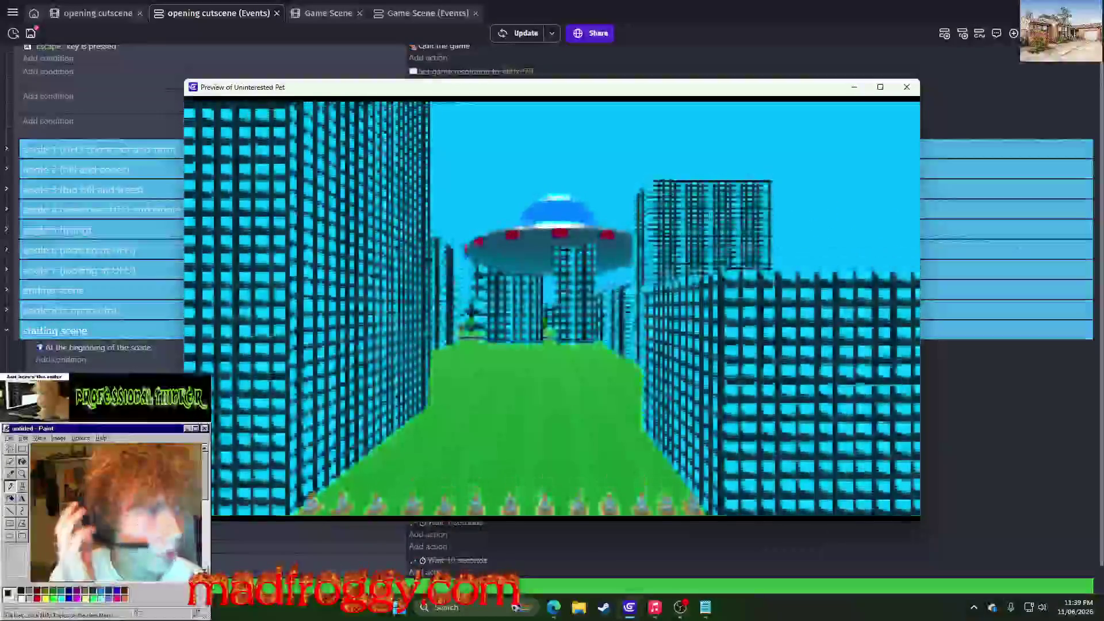
pyautogui.press('XF86AudioRaiseVolume')
pyautogui.press('XF86AudioRaiseVolume')
pyautogui.press('XF86AudioRaiseVolume')
pyautogui.press('XF86AudioRaiseVolume')
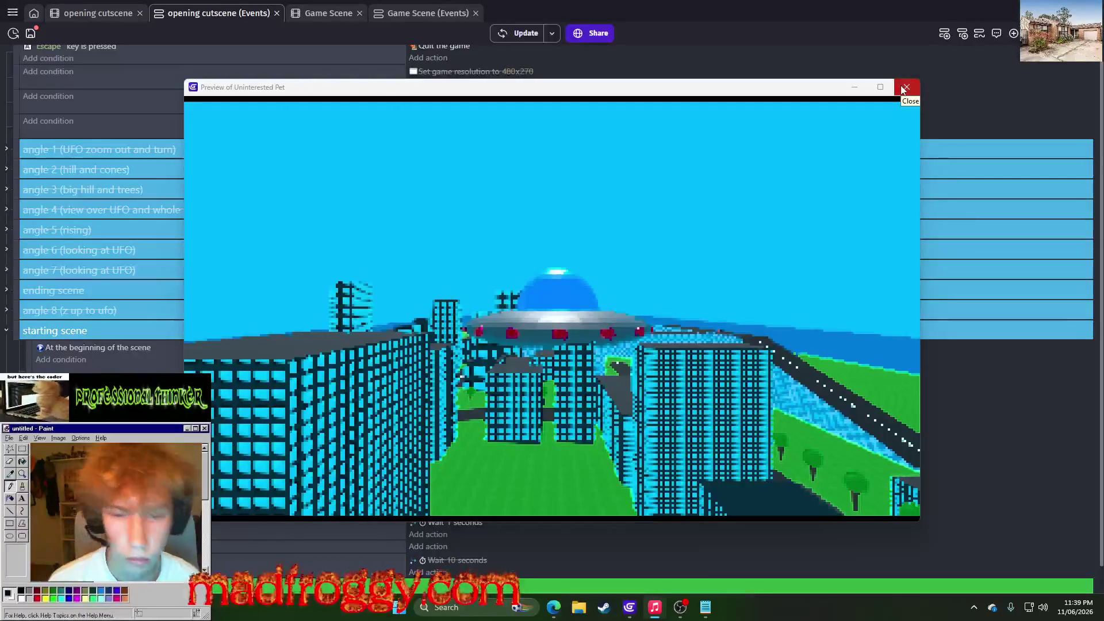
pyautogui.click(906, 87)
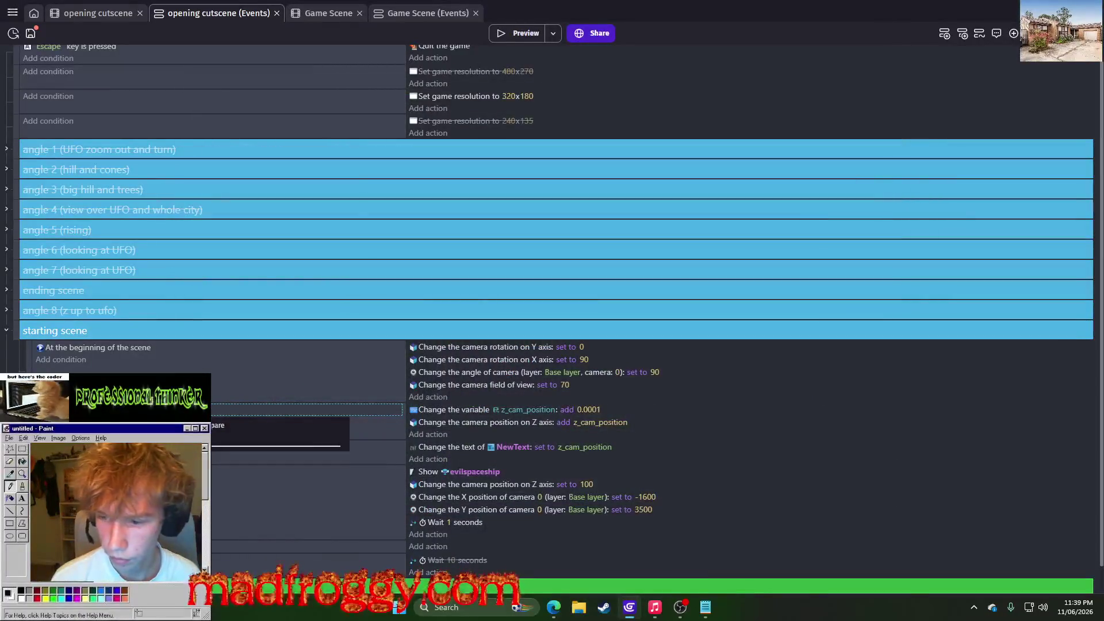
pyautogui.click(525, 35)
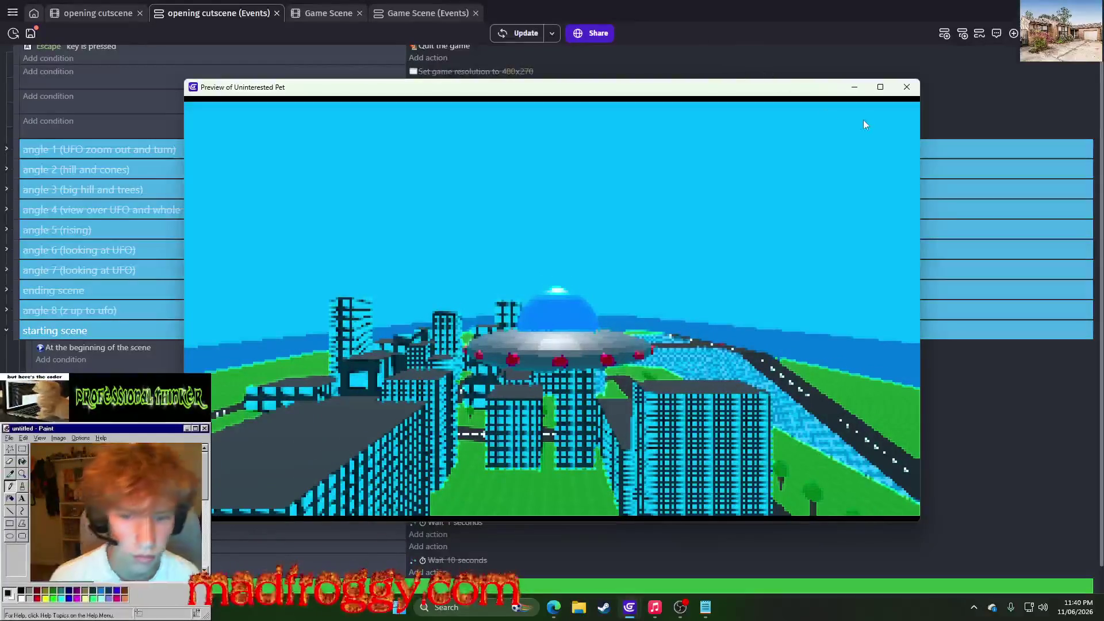
pyautogui.click(907, 87)
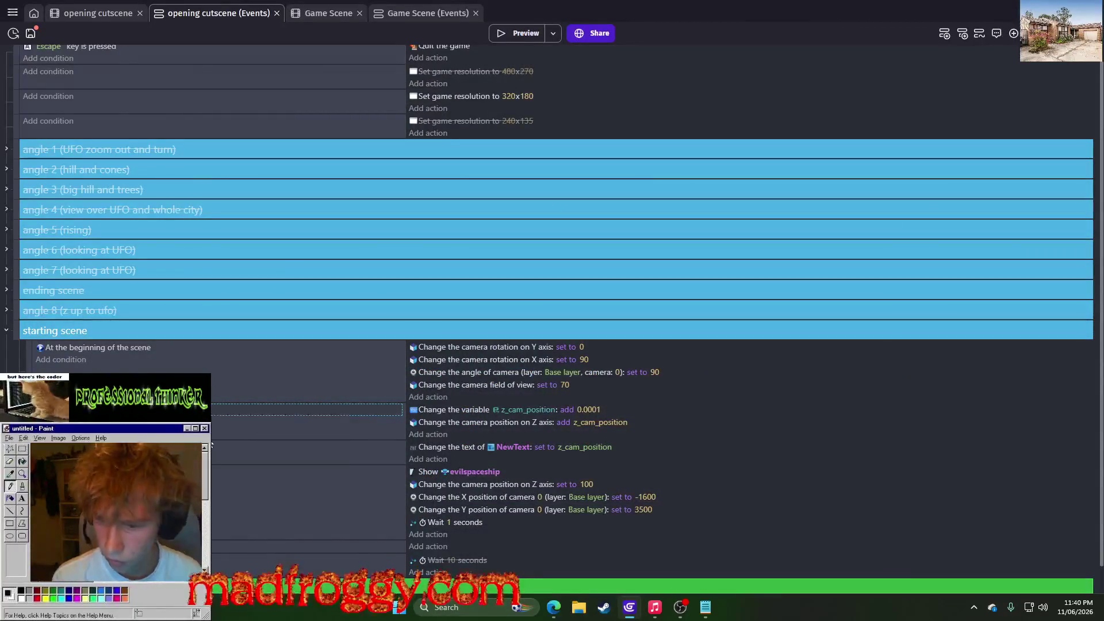
pyautogui.click(511, 27)
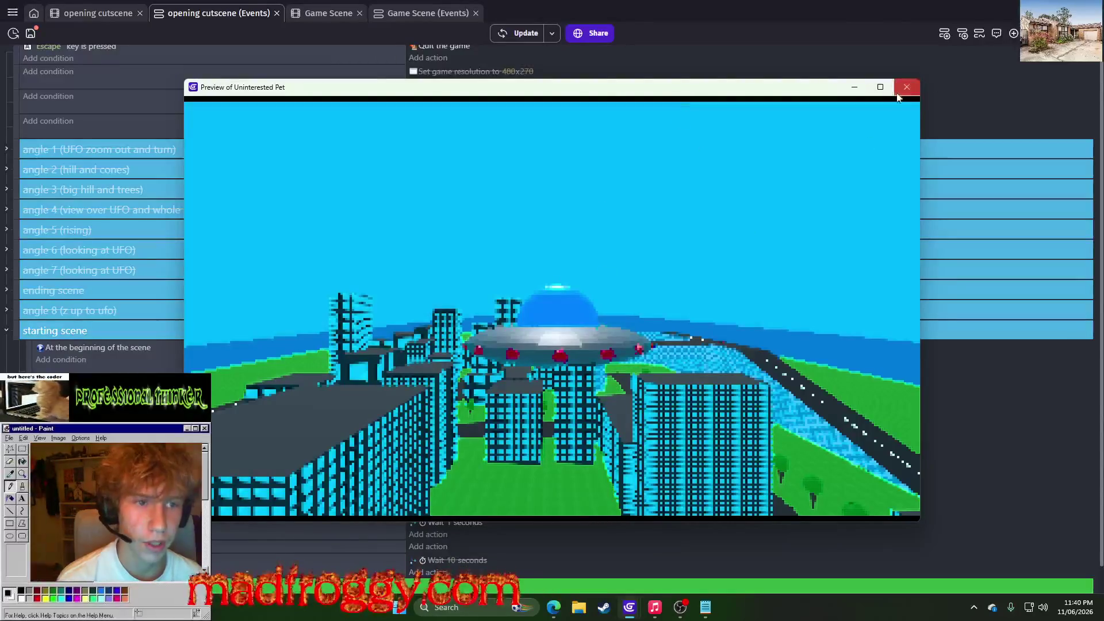
pyautogui.click(907, 87)
pyautogui.scroll(-1, 442, 457)
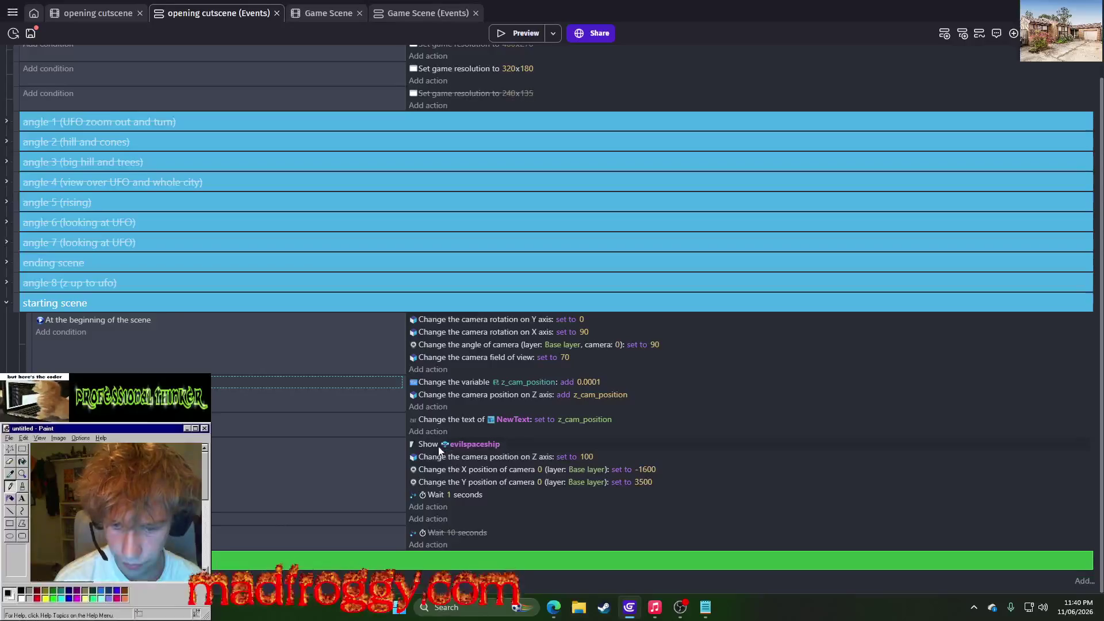
# Add the Tween behavior to the evilspaceship object
pyautogui.click(428, 518)
pyautogui.write('ba')
pyautogui.press('Escape')
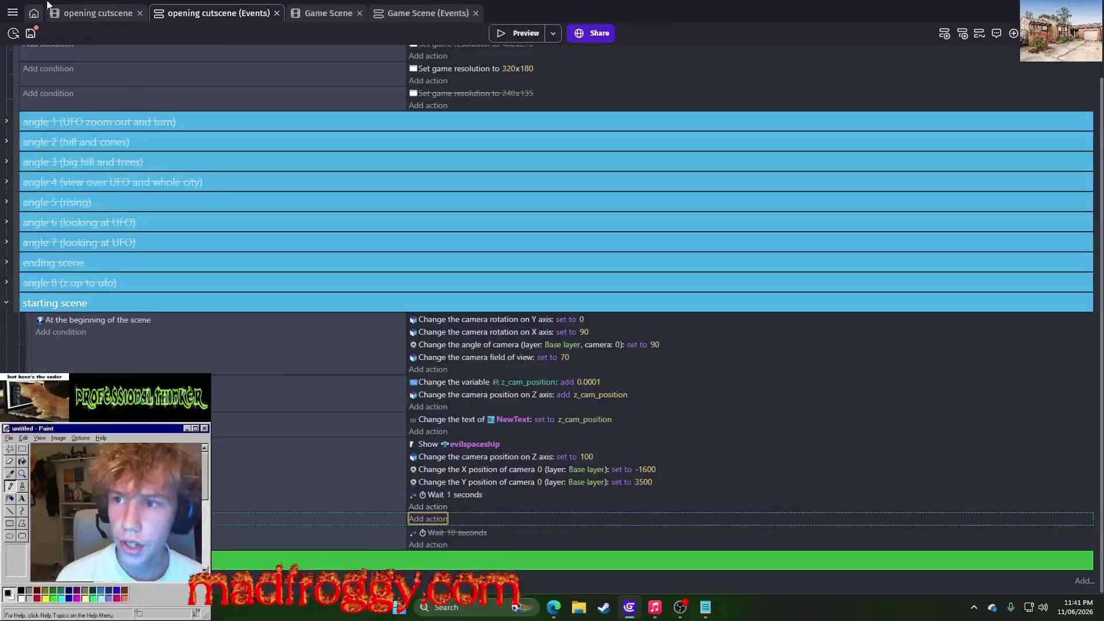
pyautogui.click(100, 16)
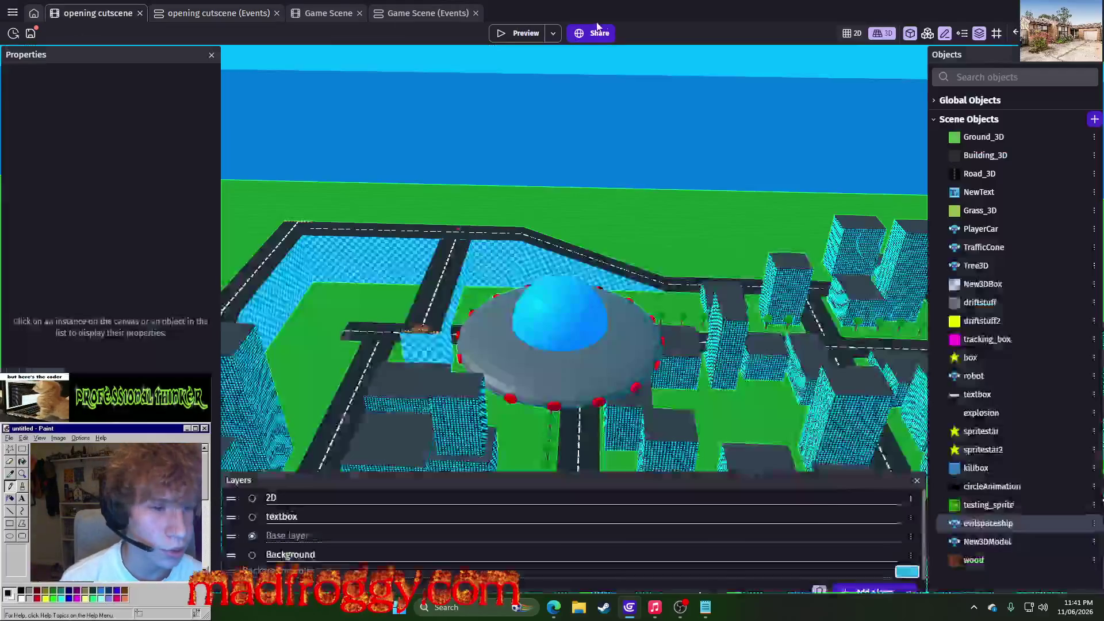
pyautogui.click(1094, 523)
pyautogui.click(1009, 381)
pyautogui.click(530, 63)
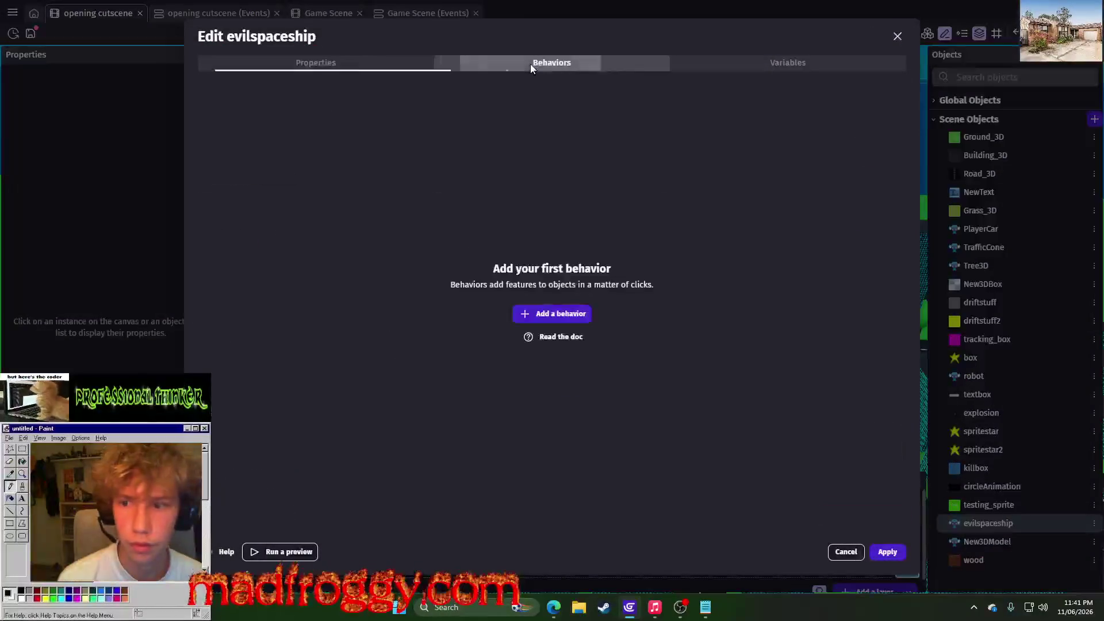
pyautogui.click(547, 315)
pyautogui.write('physics')
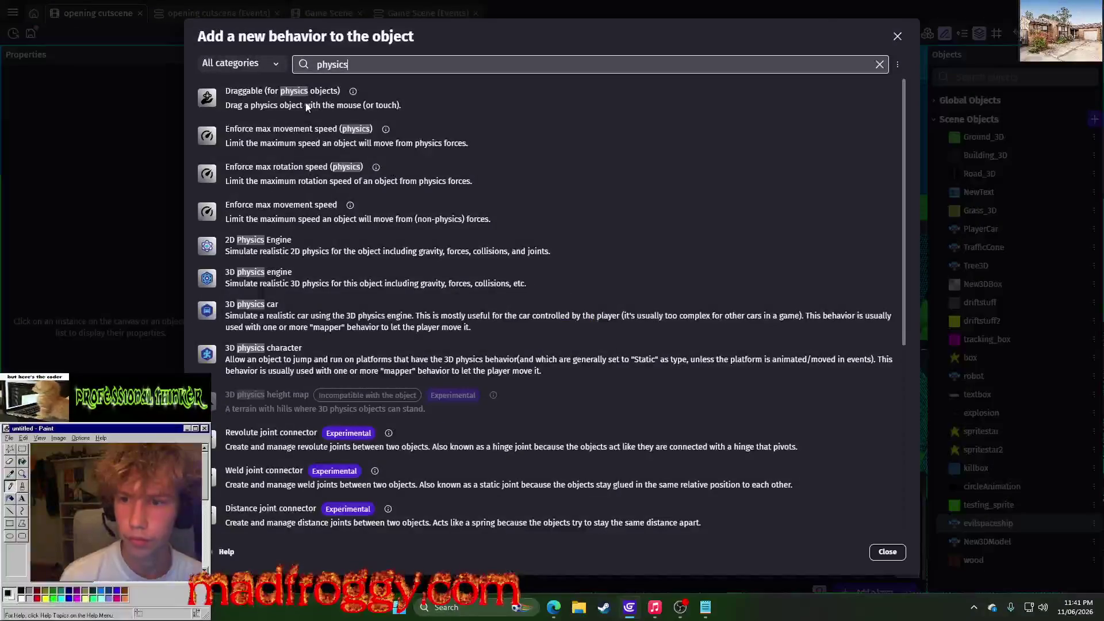
pyautogui.doubleClick(353, 64)
pyautogui.write('tween')
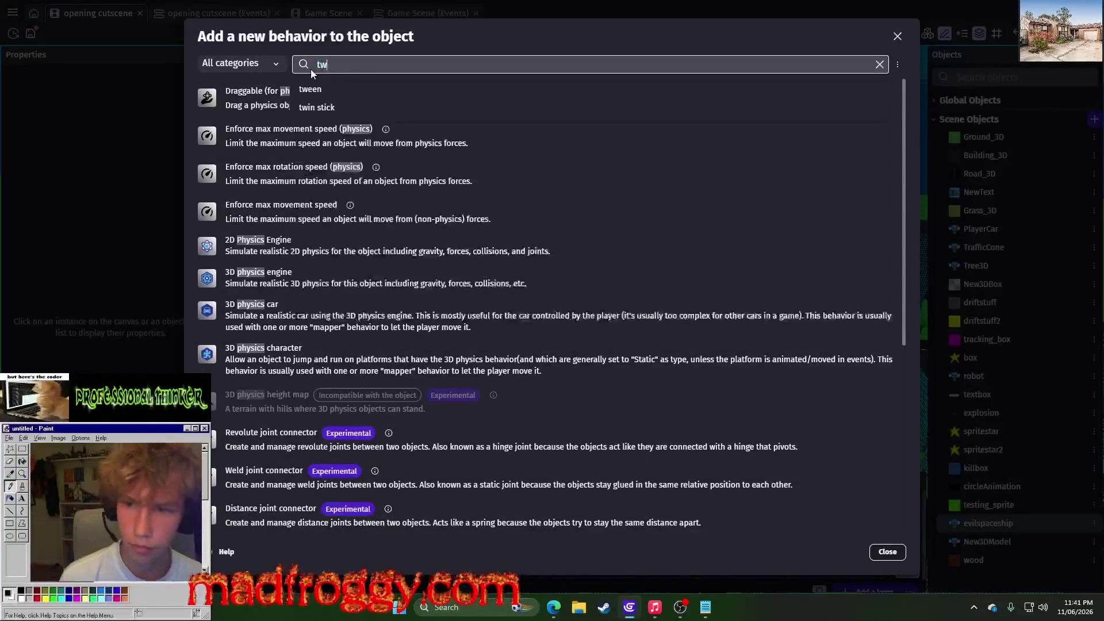
pyautogui.press('Return')
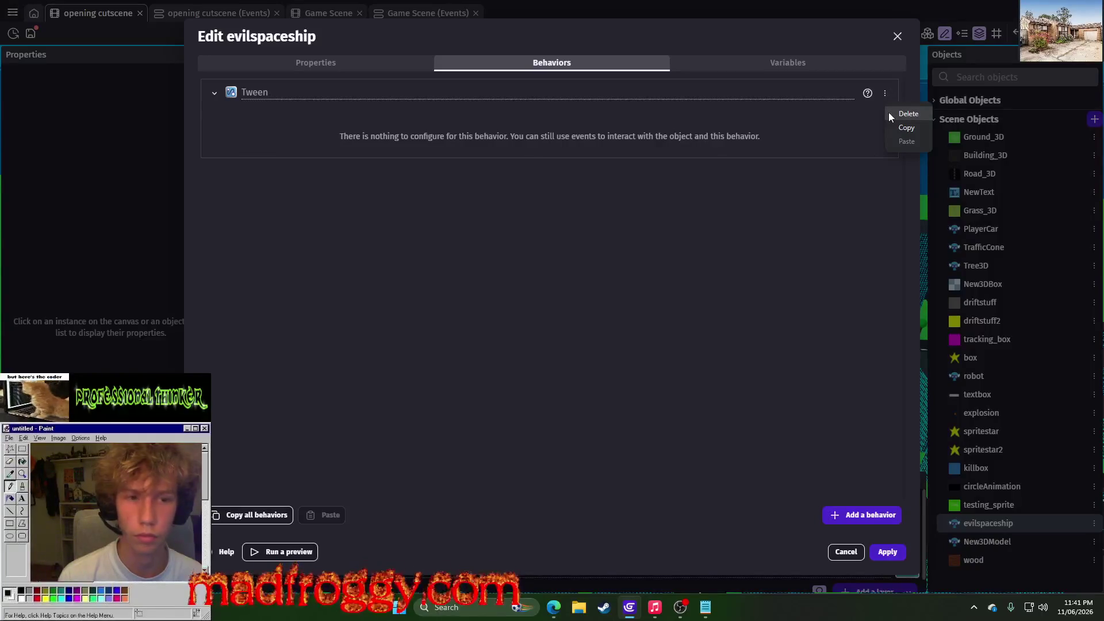
# Replace Tween with the Advanced 3D tween behavior, apply it, and save the project
pyautogui.click(890, 115)
pyautogui.click(585, 301)
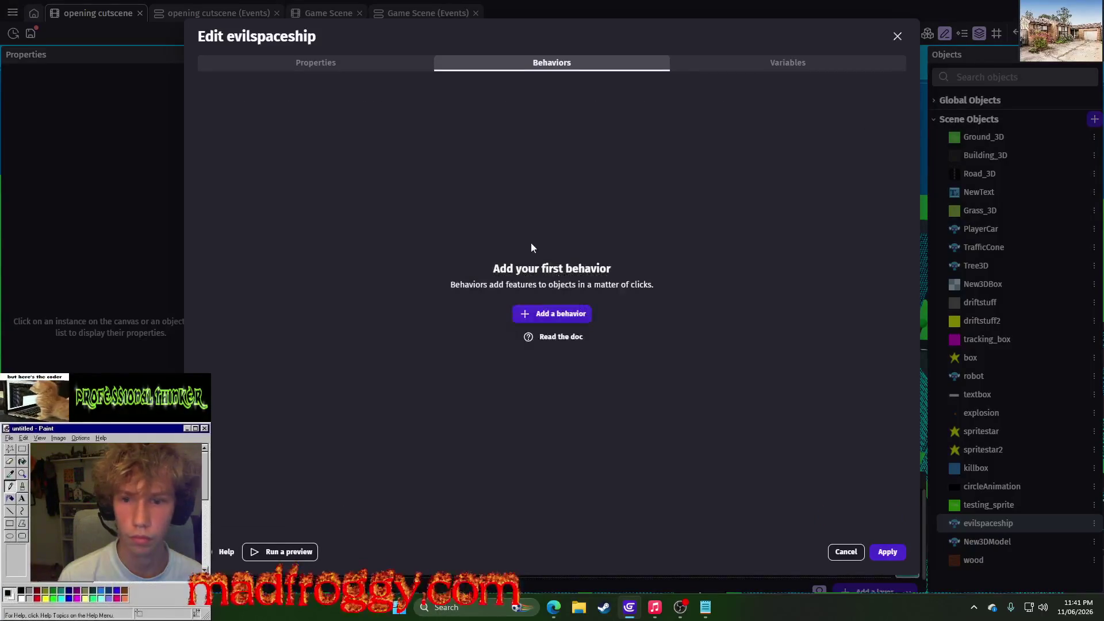
pyautogui.click(541, 316)
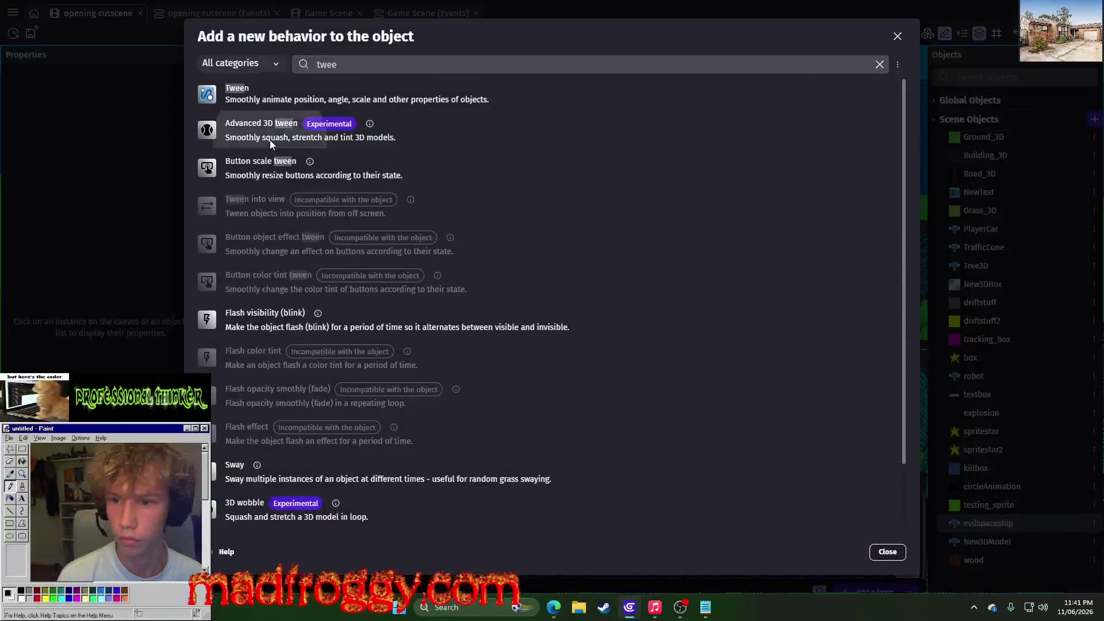
pyautogui.click(271, 141)
pyautogui.click(888, 552)
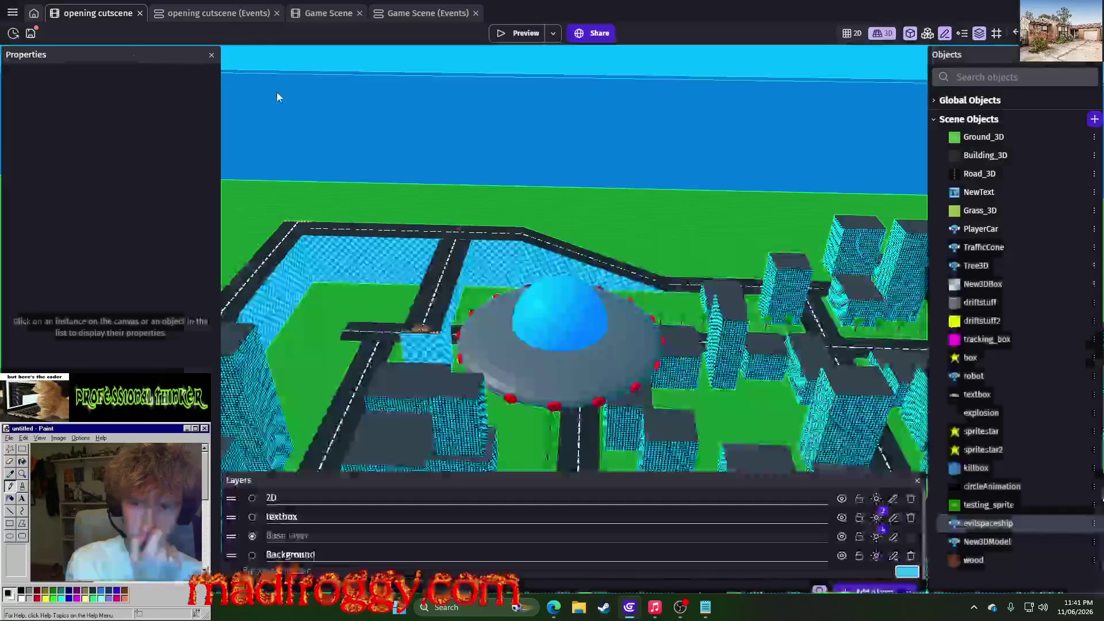
pyautogui.click(218, 12)
pyautogui.click(30, 33)
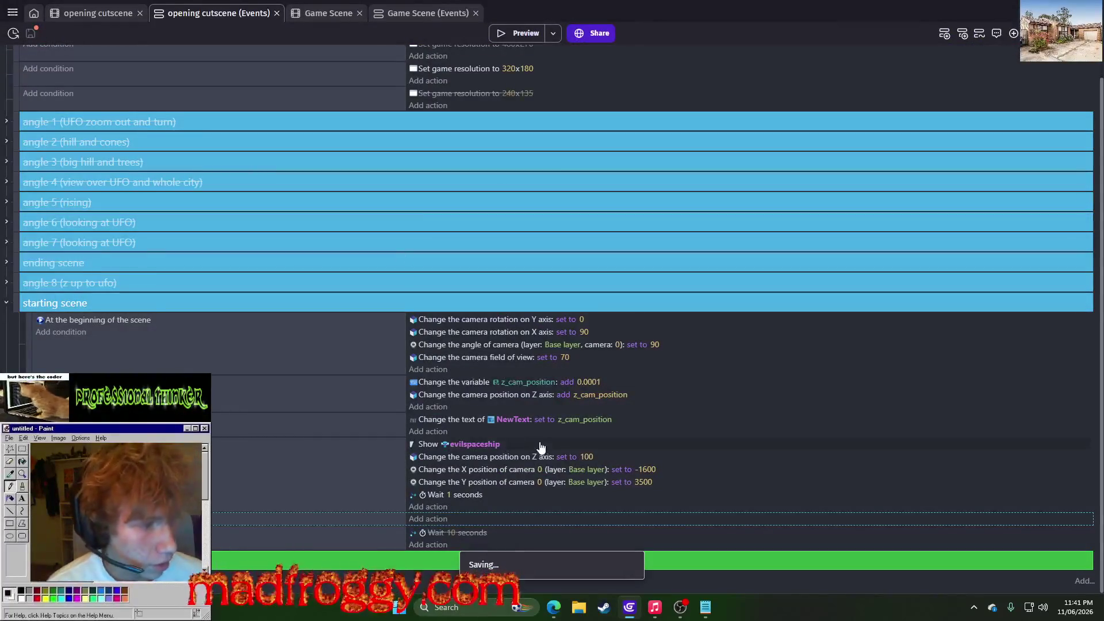
# Browse the tween, elevation and Tween object X position actions, then cancel without adding one
pyautogui.click(427, 516)
pyautogui.write('tween')
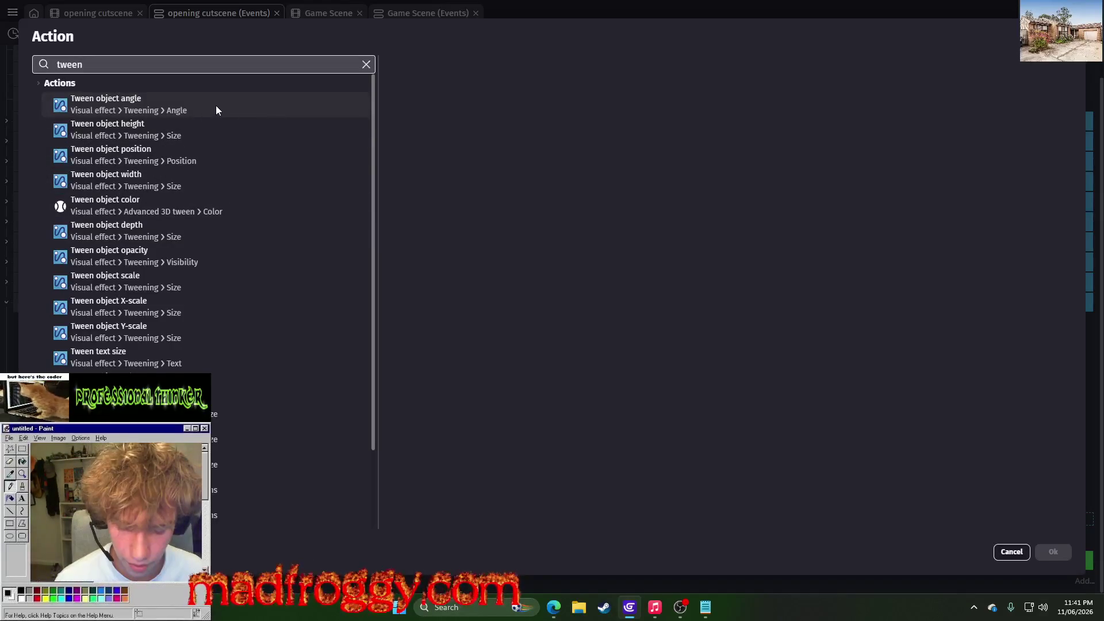
pyautogui.write(' elevation')
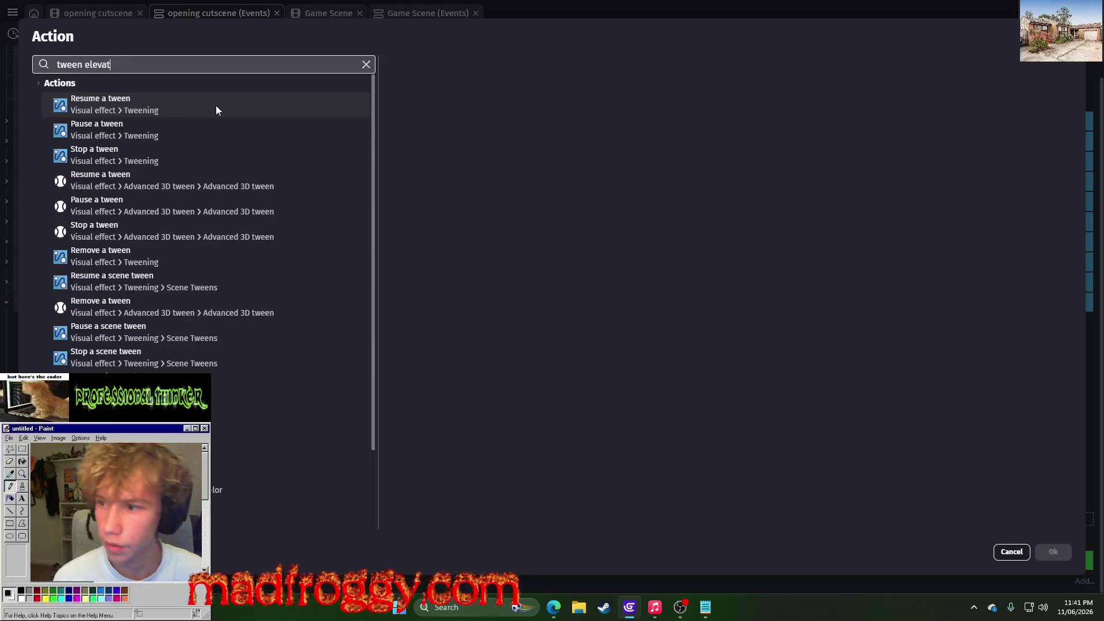
pyautogui.click(195, 126)
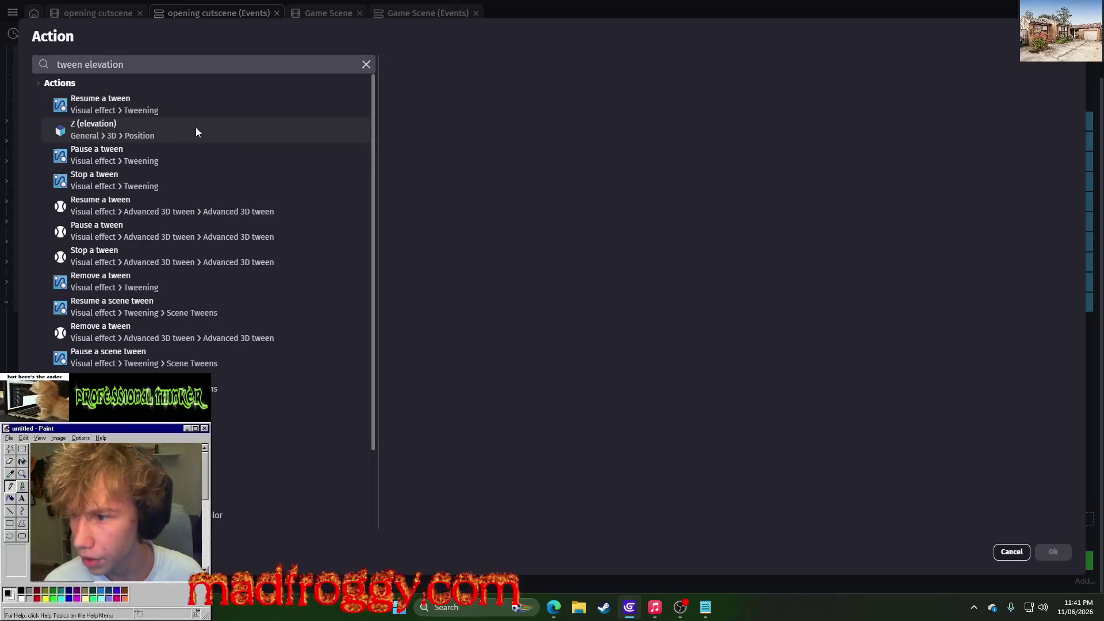
pyautogui.click(205, 111)
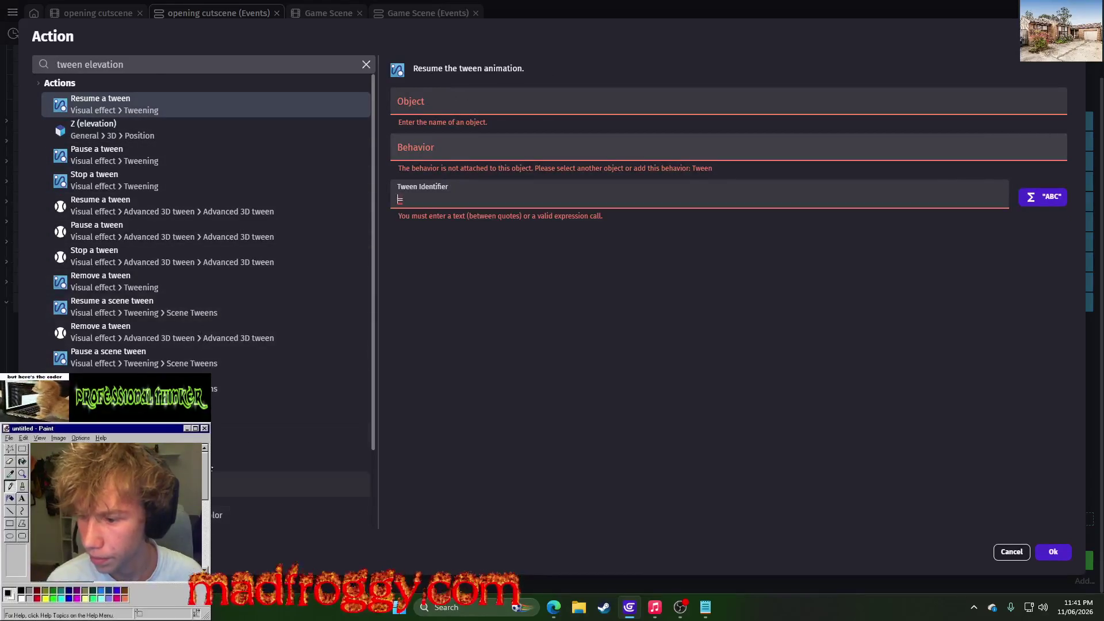
pyautogui.moveTo(124, 64); pyautogui.dragTo(117, 65)
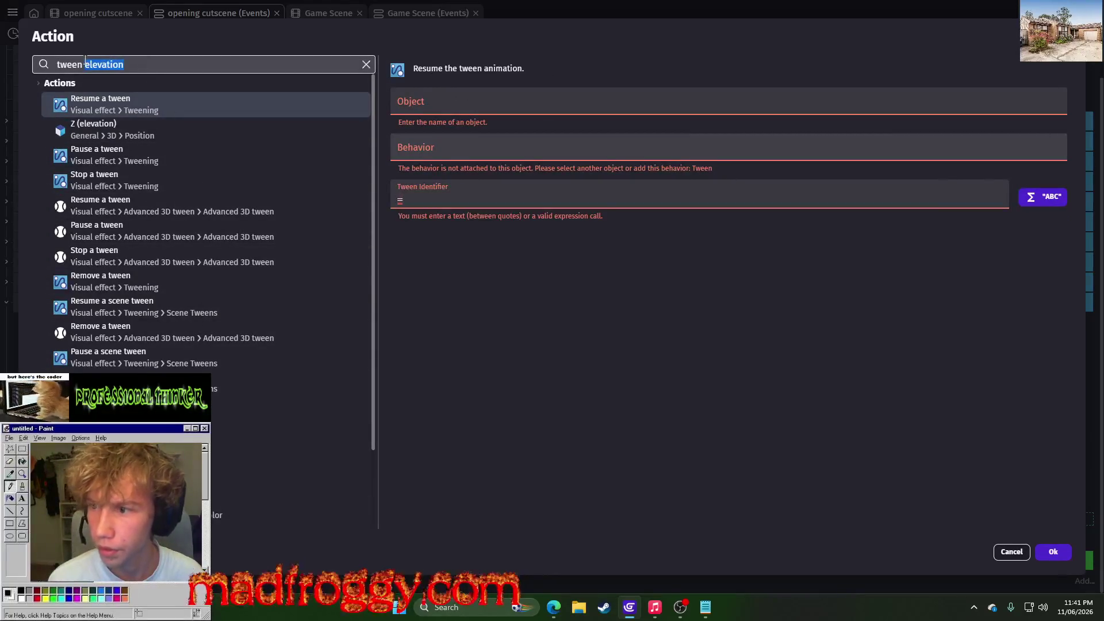
pyautogui.write('x posi')
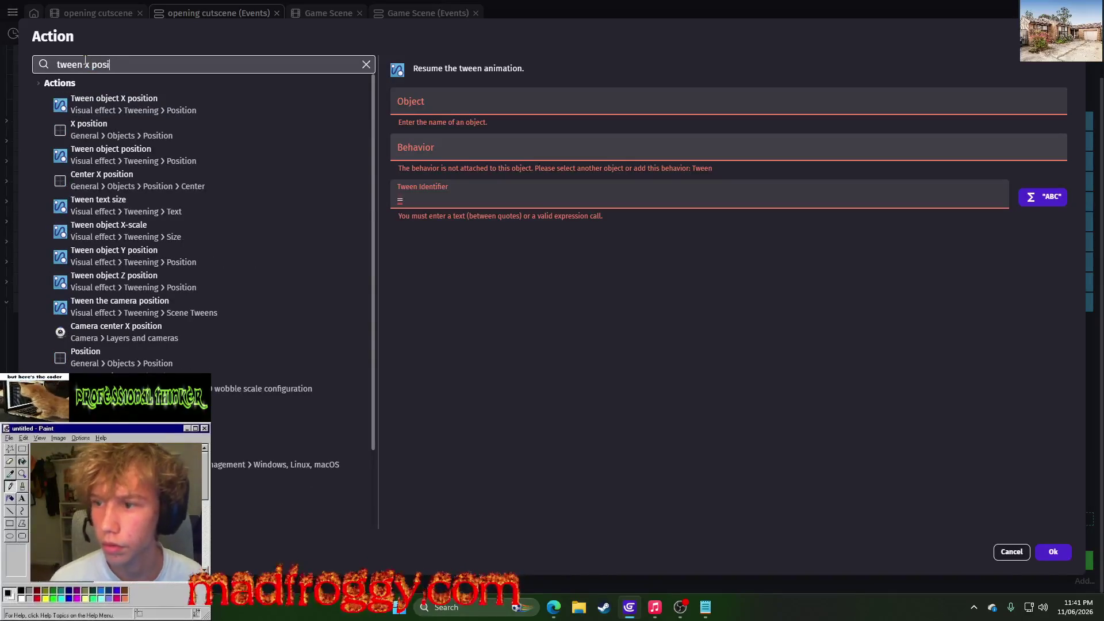
pyautogui.click(121, 107)
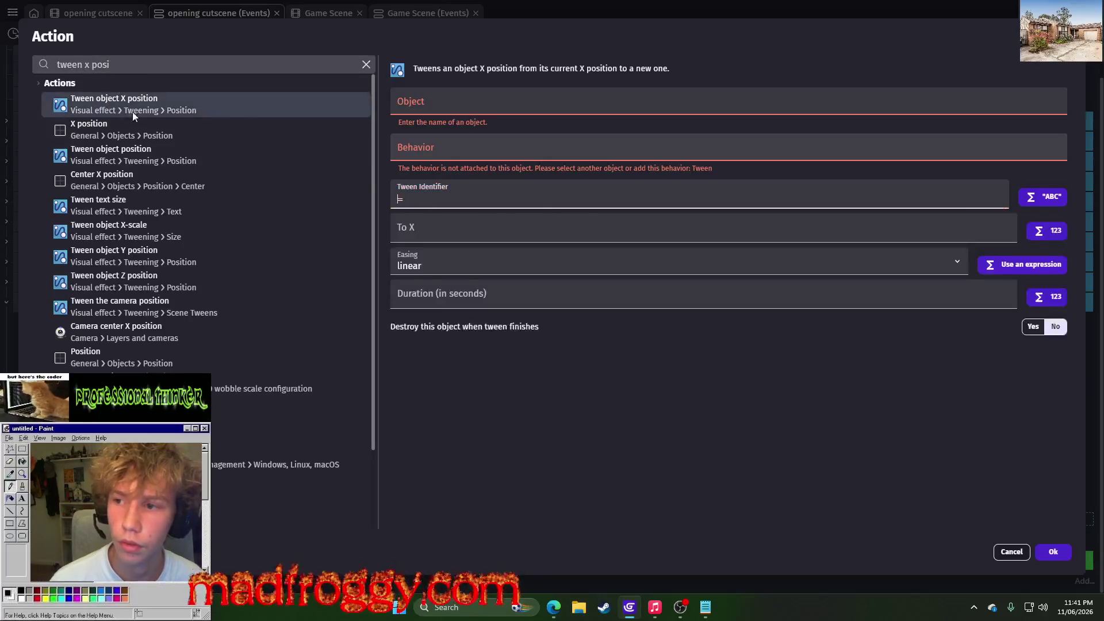
pyautogui.click(1010, 552)
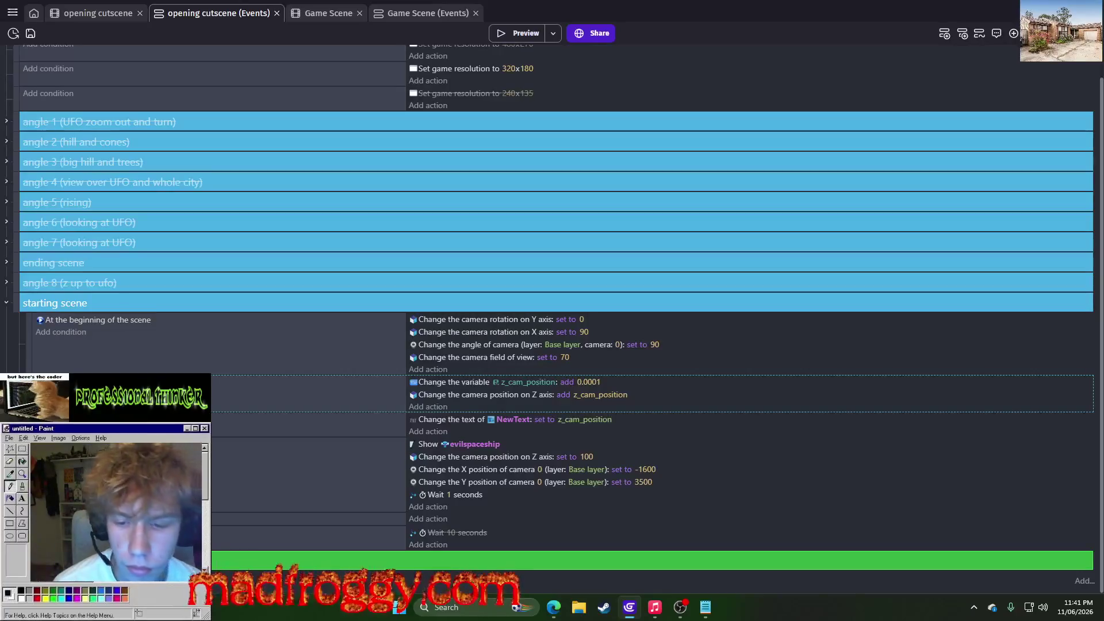
# Try raising the UFO higher above the city, then undo the move
pyautogui.click(94, 14)
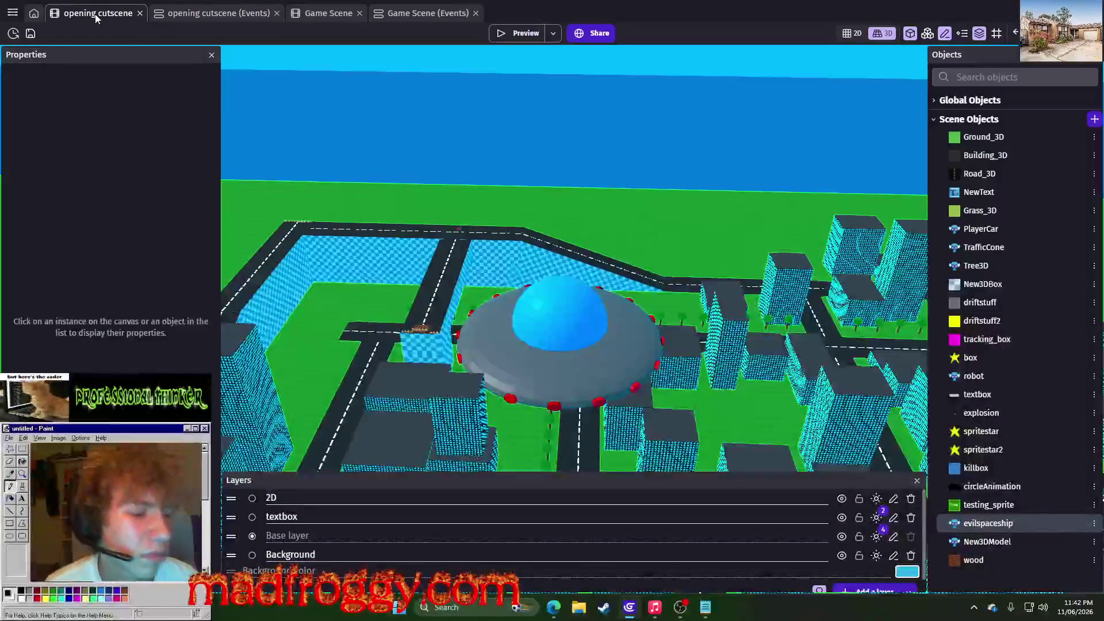
pyautogui.click(577, 361)
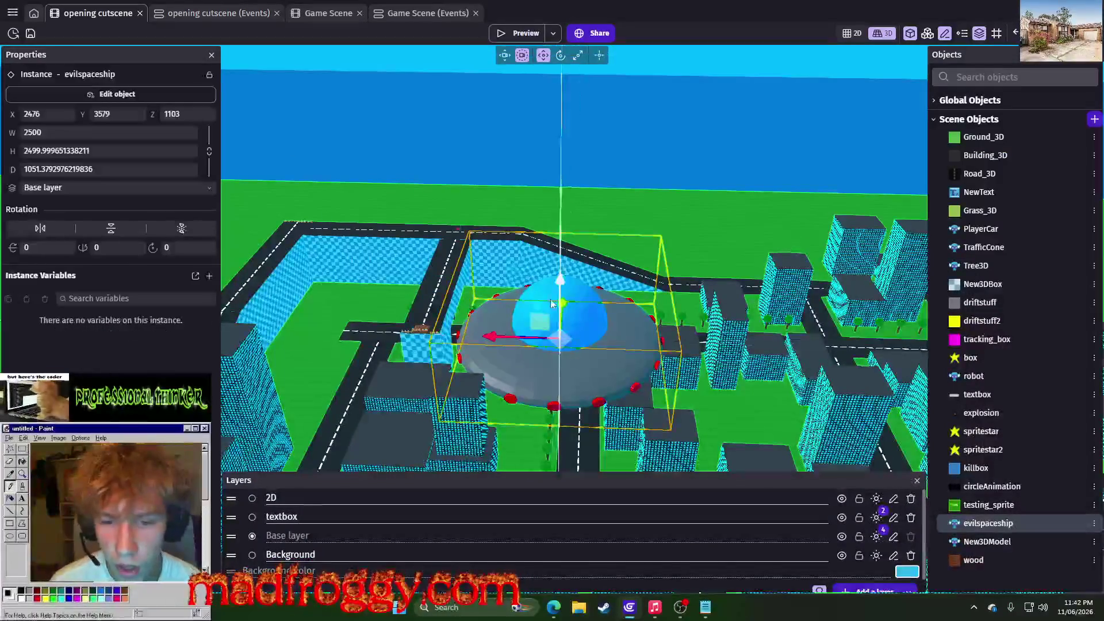
pyautogui.moveTo(559, 288); pyautogui.dragTo(551, 210)
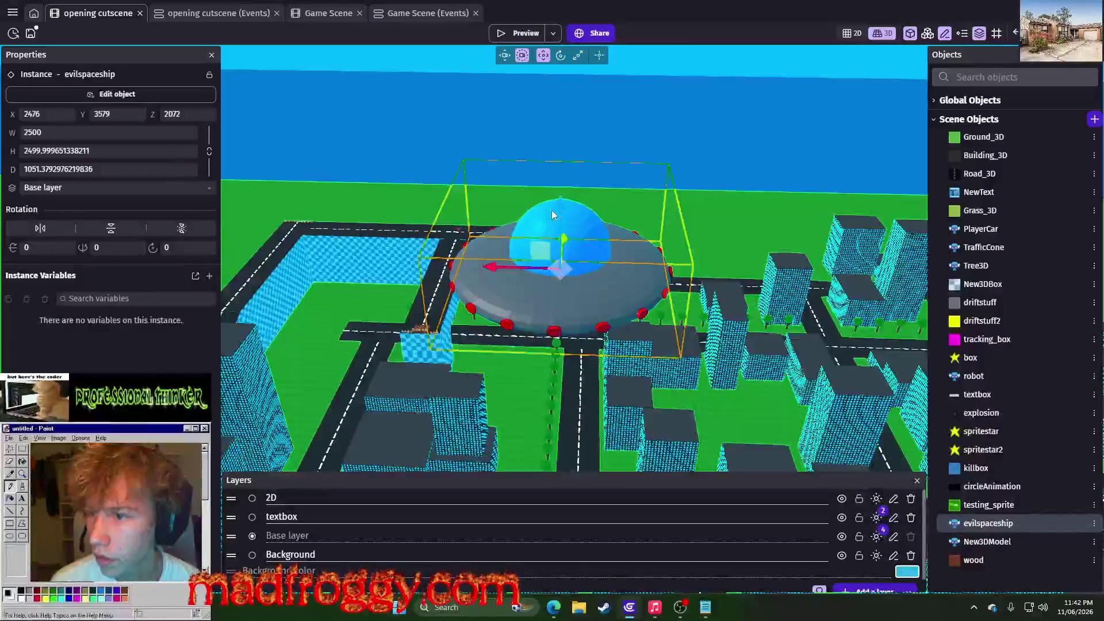
pyautogui.hotkey('ctrl', 'z')
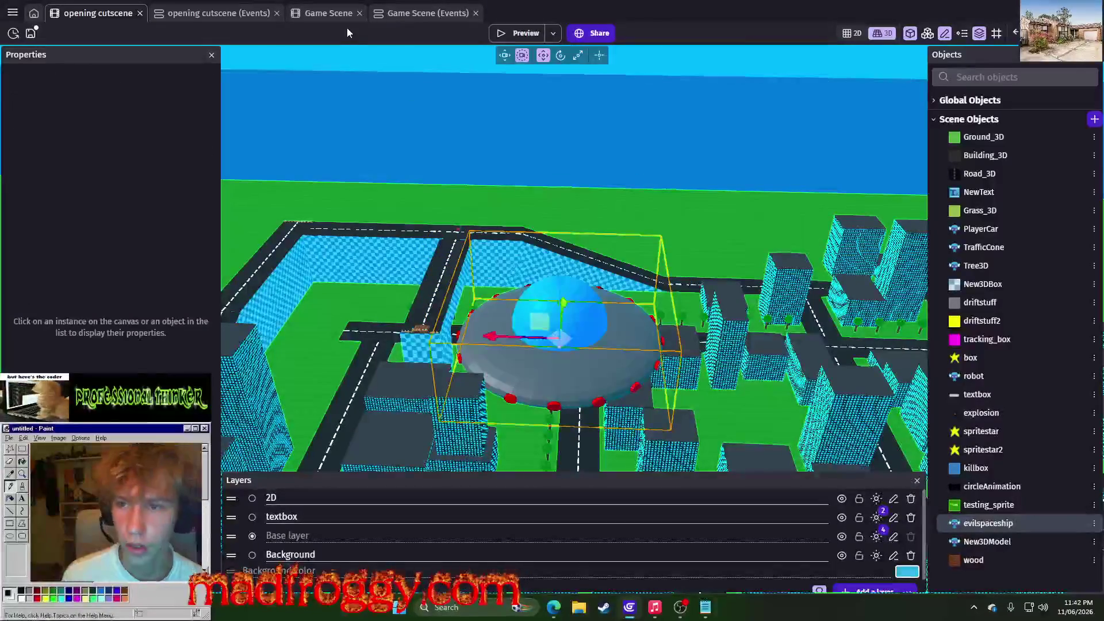
pyautogui.click(244, 17)
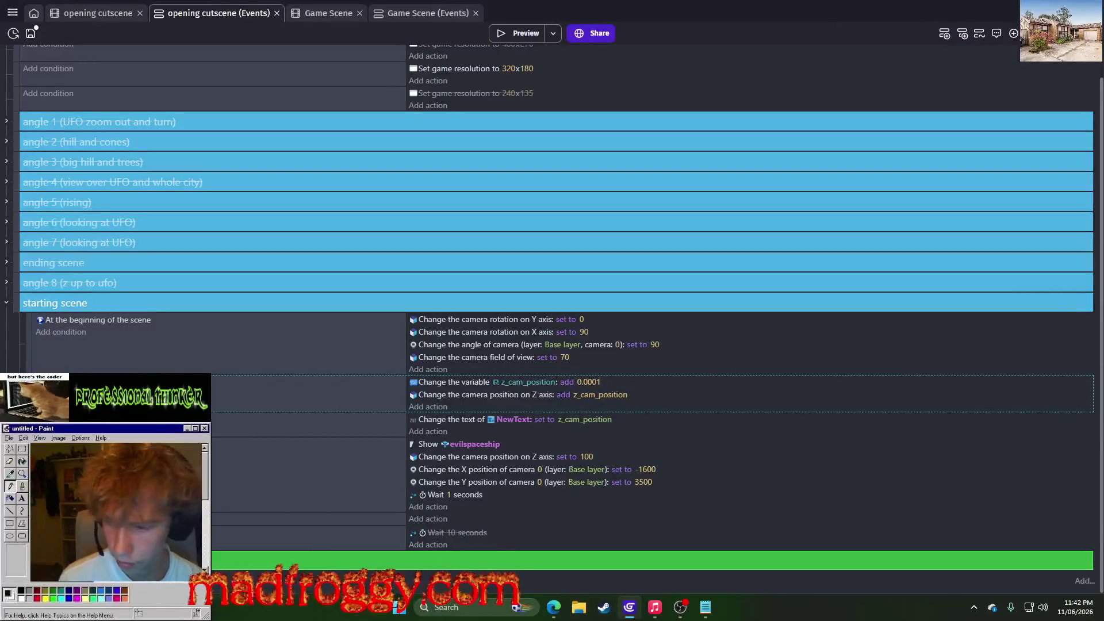
# Paste a second z_cam_position event, then open the opening cutscene scene properties
pyautogui.click(747, 425)
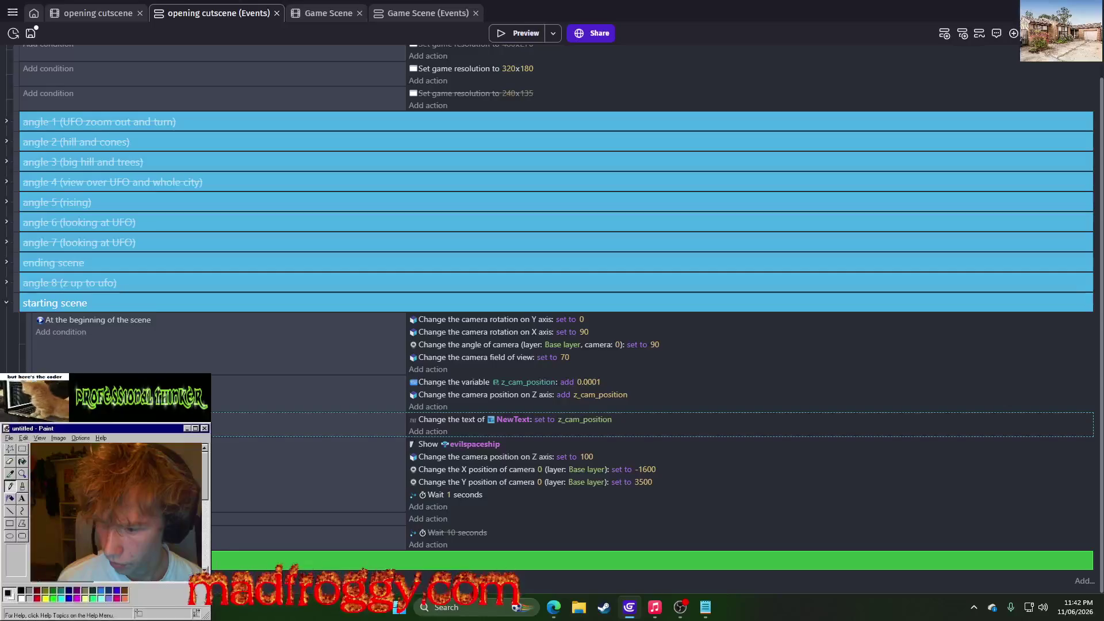
pyautogui.hotkey('ctrl', 'v')
pyautogui.click(258, 420)
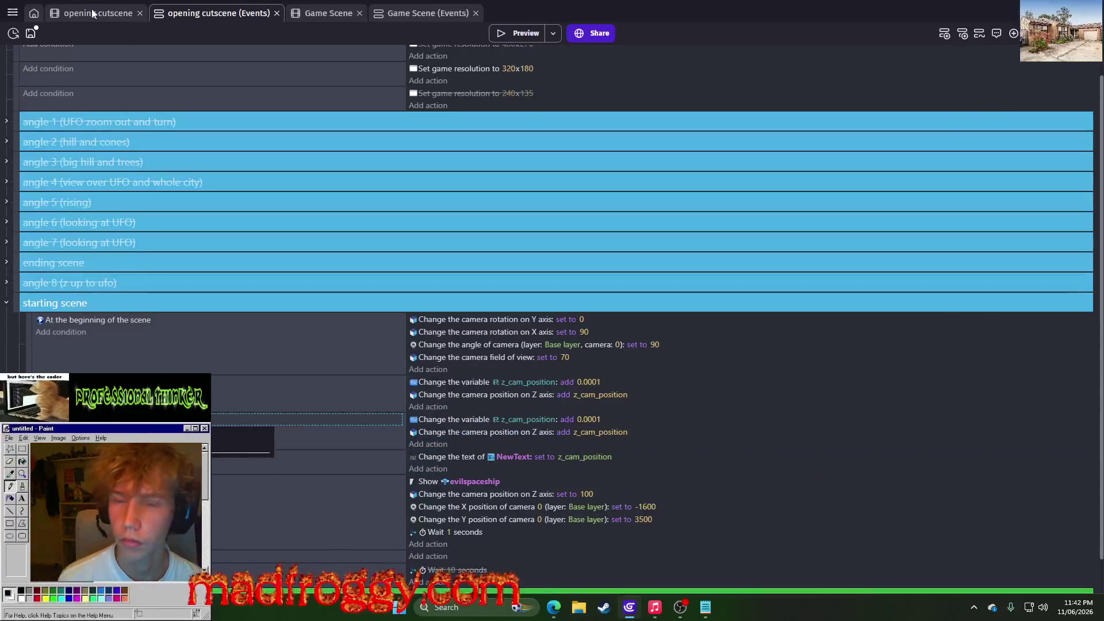
pyautogui.click(92, 12)
pyautogui.doubleClick(435, 384)
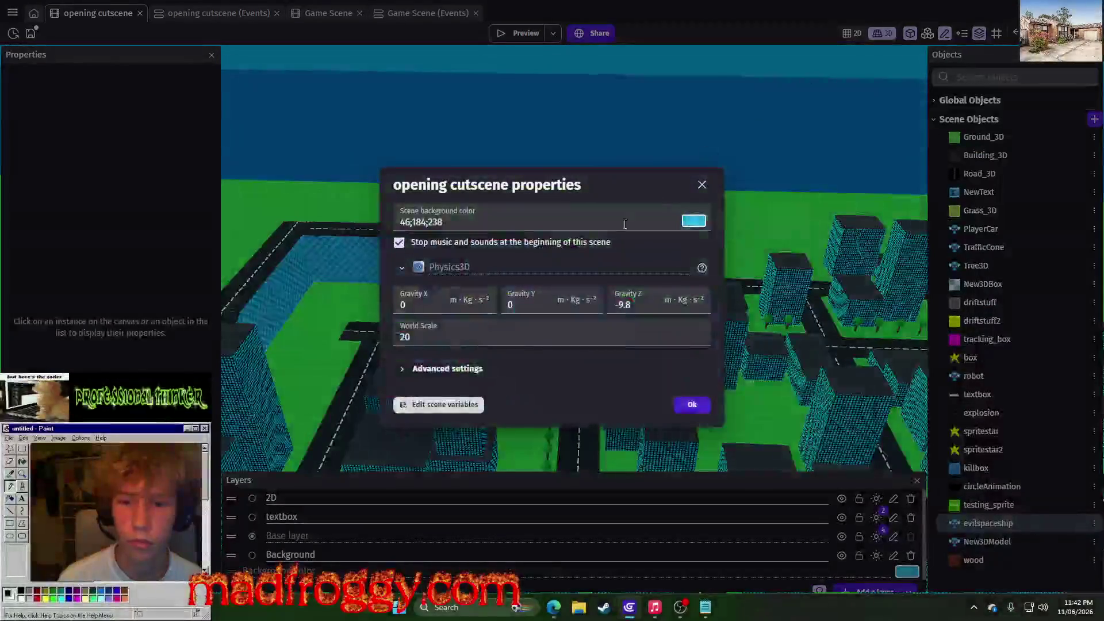
# Create the number scene variable spaceship_z with value 0
pyautogui.click(418, 371)
pyautogui.click(430, 325)
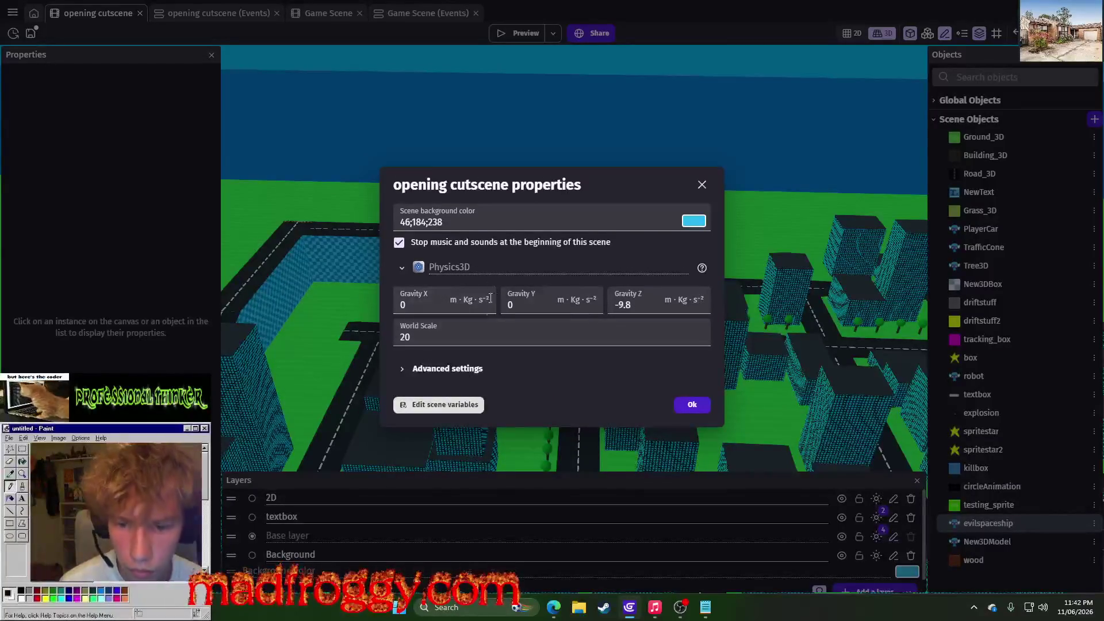
pyautogui.click(463, 406)
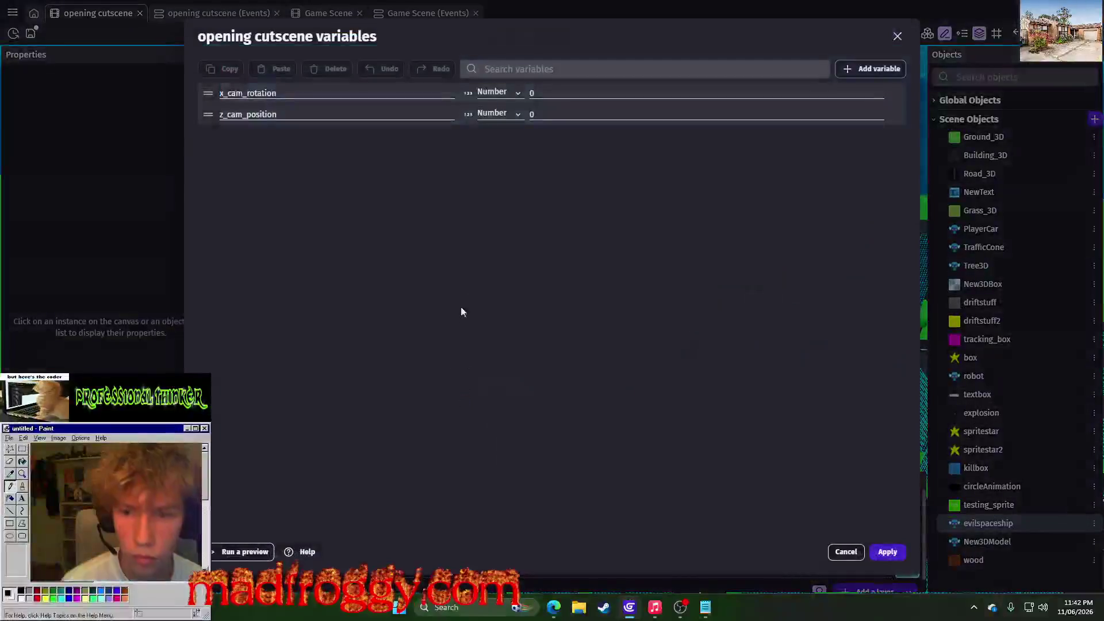
pyautogui.click(878, 70)
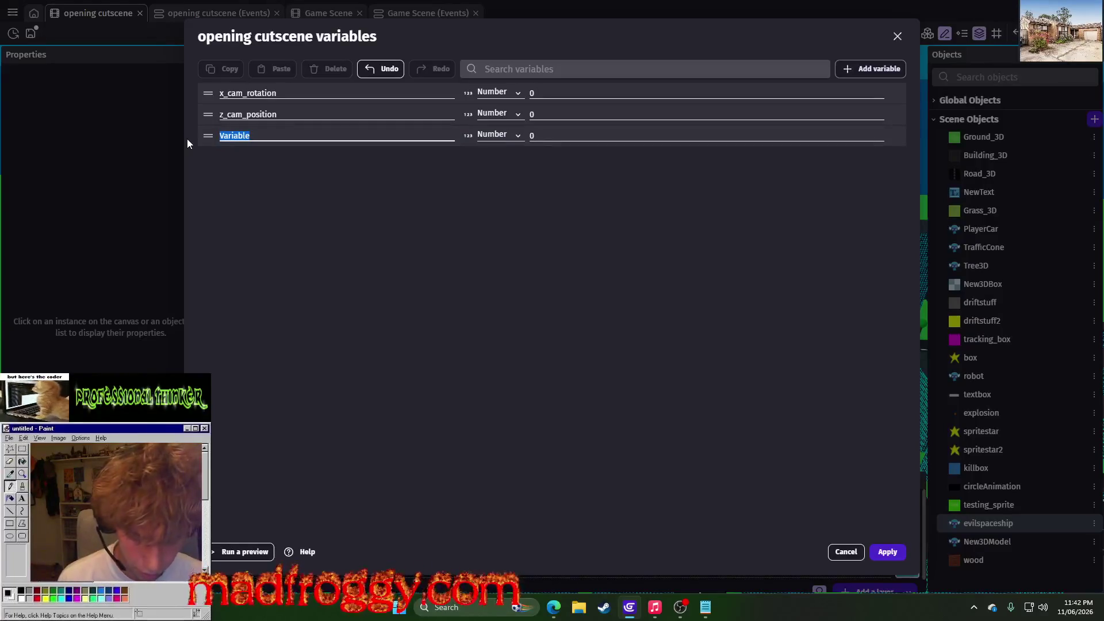
pyautogui.write('spaceship_z')
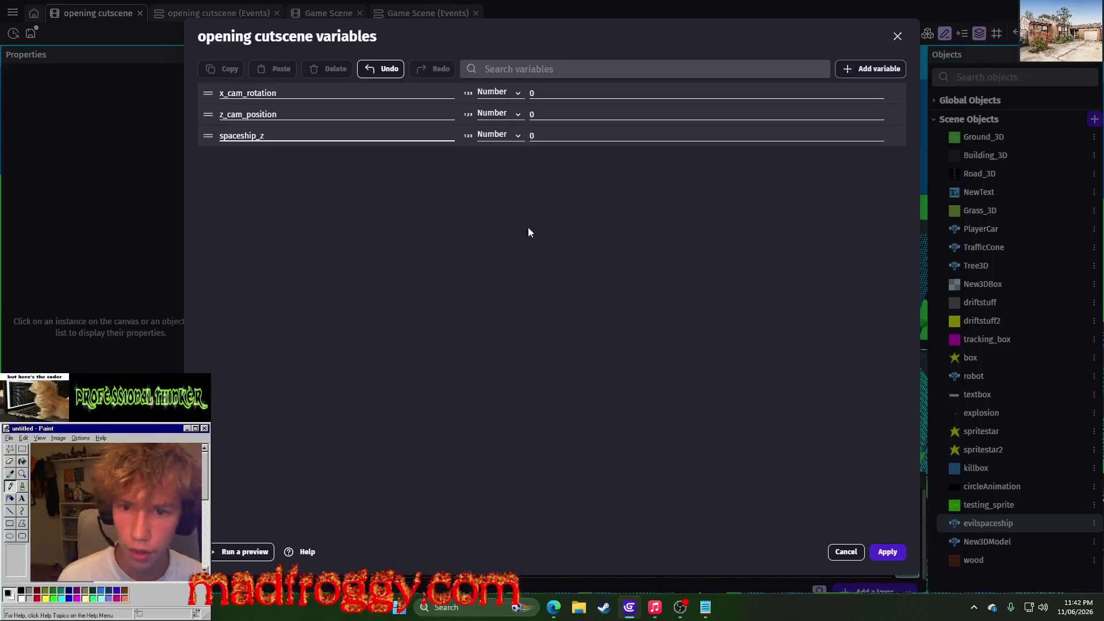
pyautogui.click(887, 552)
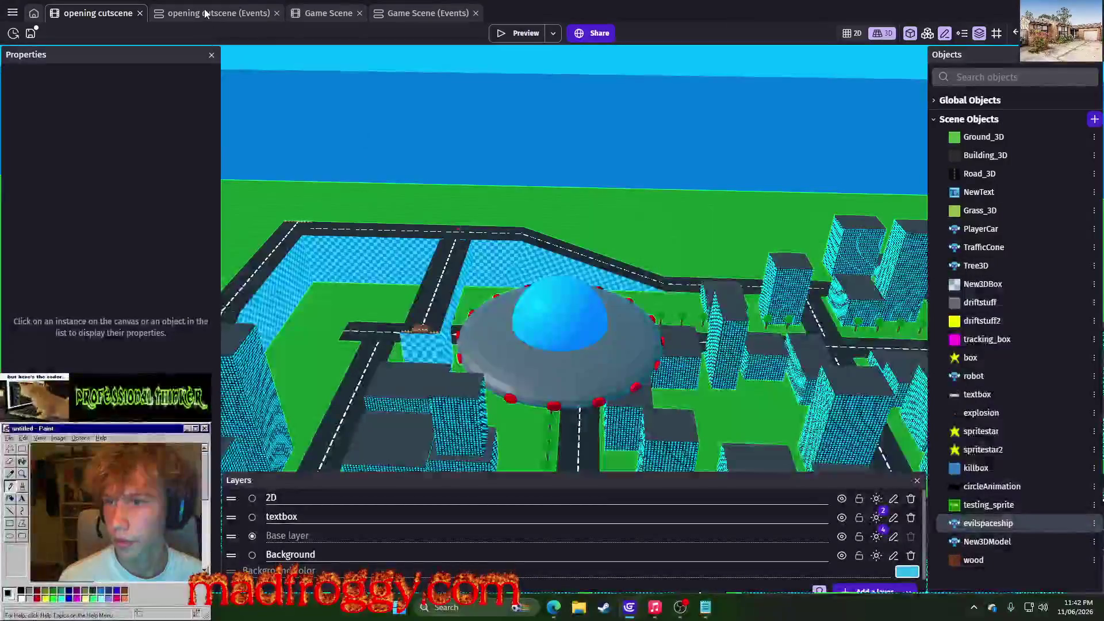
pyautogui.hotkey('ctrl', 'Tab')
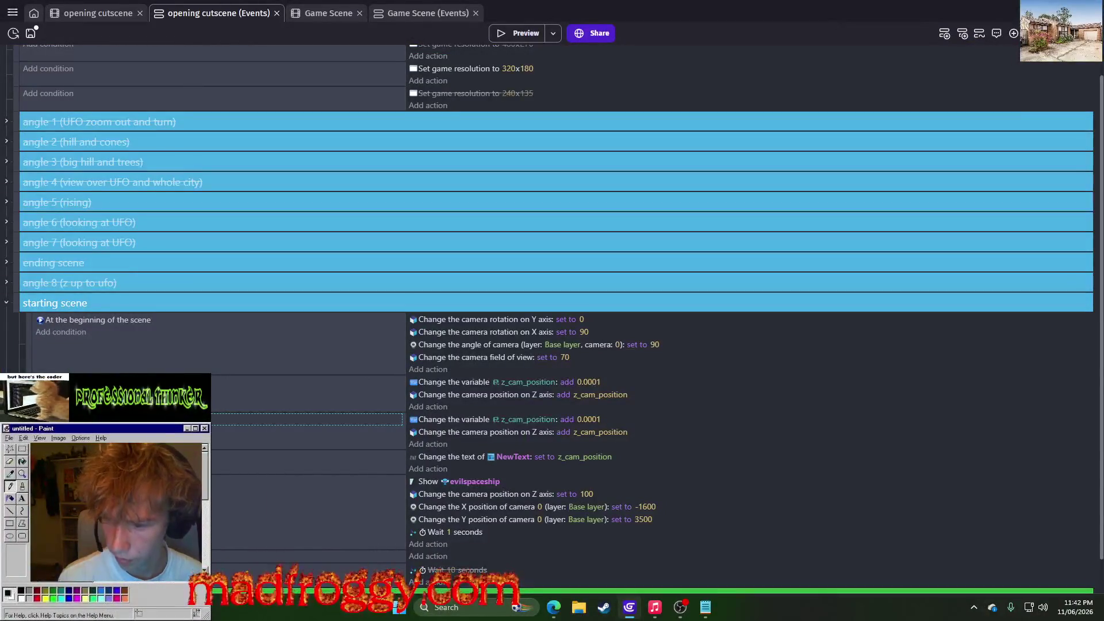
# Switch the second z_cam_position change from adding to subtracting 0.0001
pyautogui.scroll(-1, 222, 396)
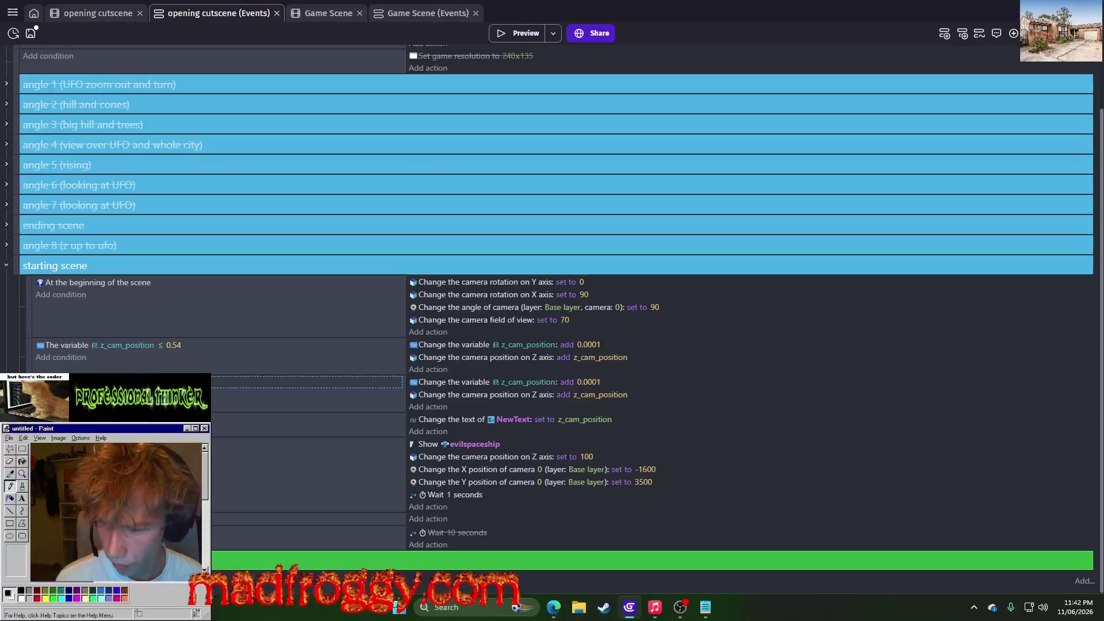
pyautogui.click(571, 382)
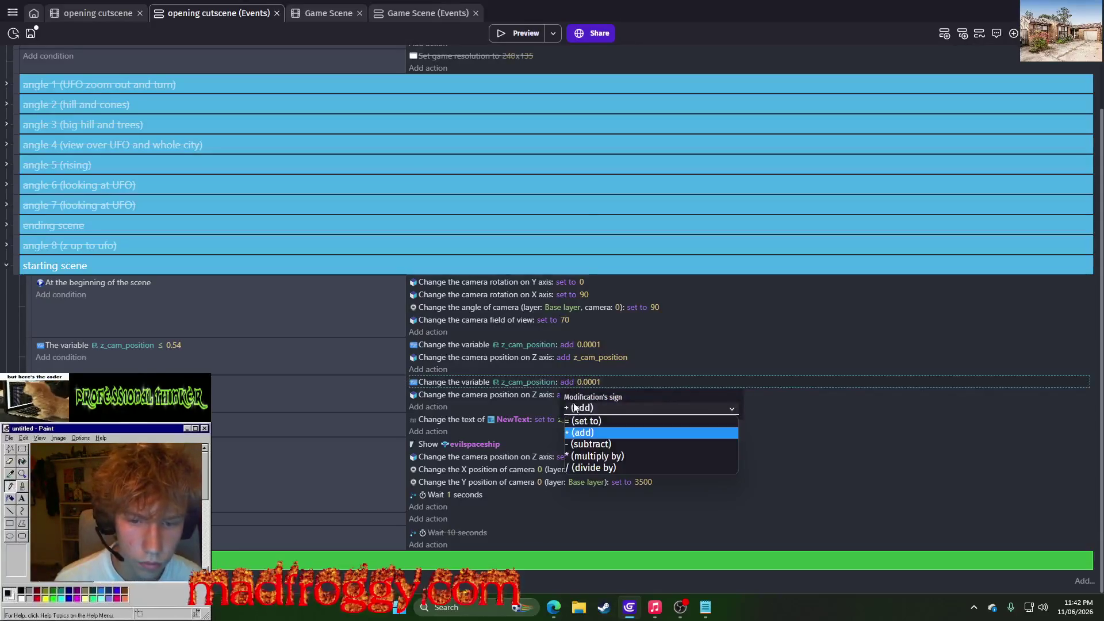
pyautogui.click(586, 446)
pyautogui.click(443, 395)
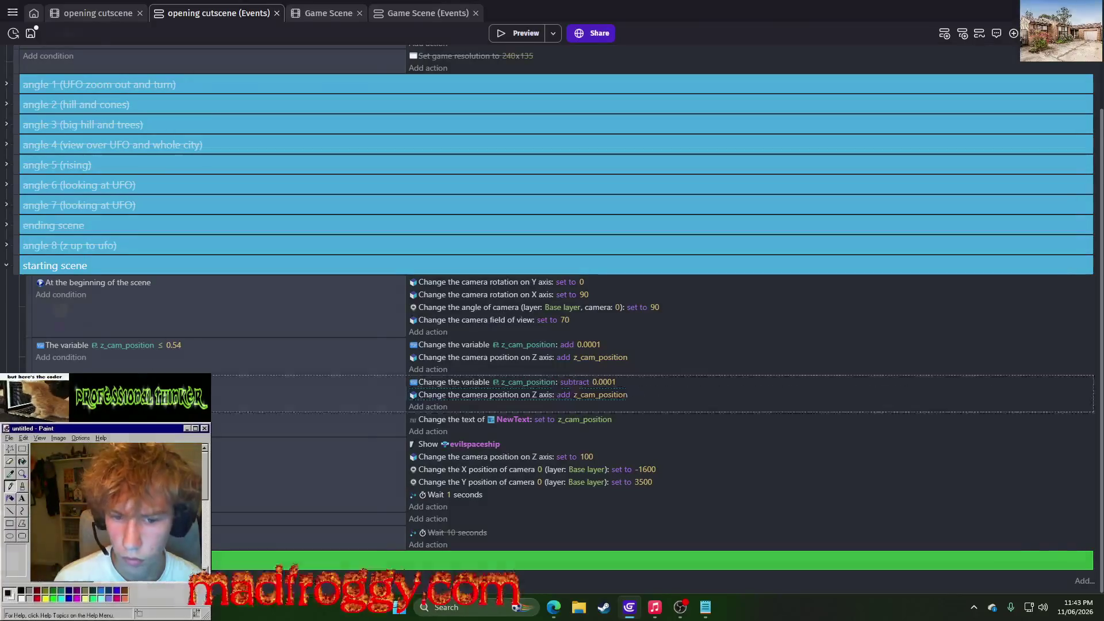
pyautogui.write('position')
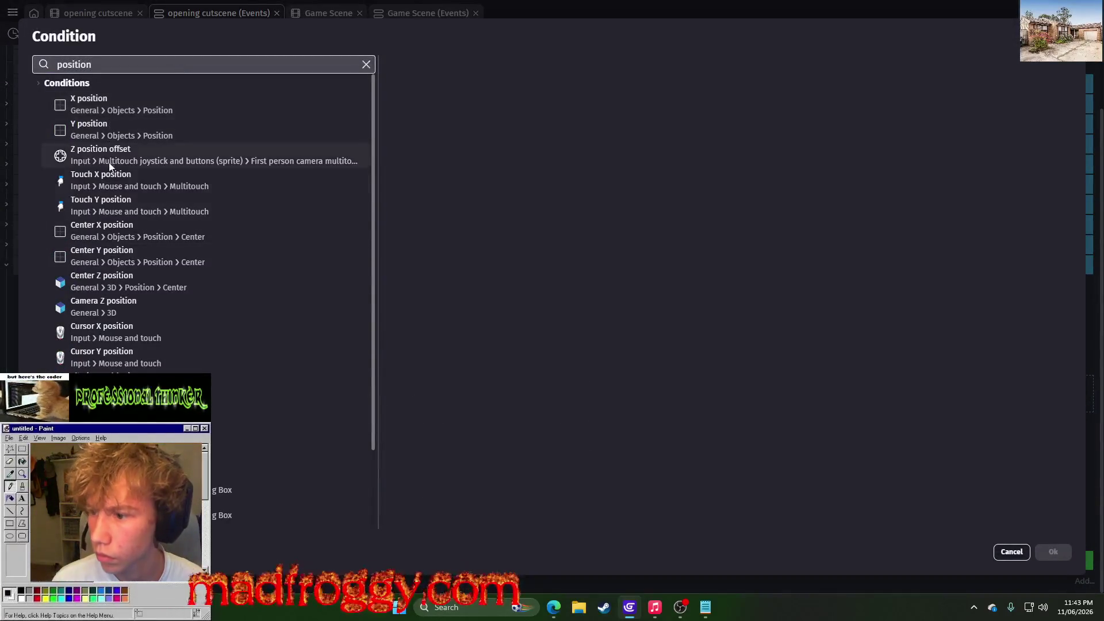
# Add a Compare two numbers condition with evilspaceship.Object3D::Z() as the first expression
pyautogui.press('Escape')
pyautogui.click(61, 394)
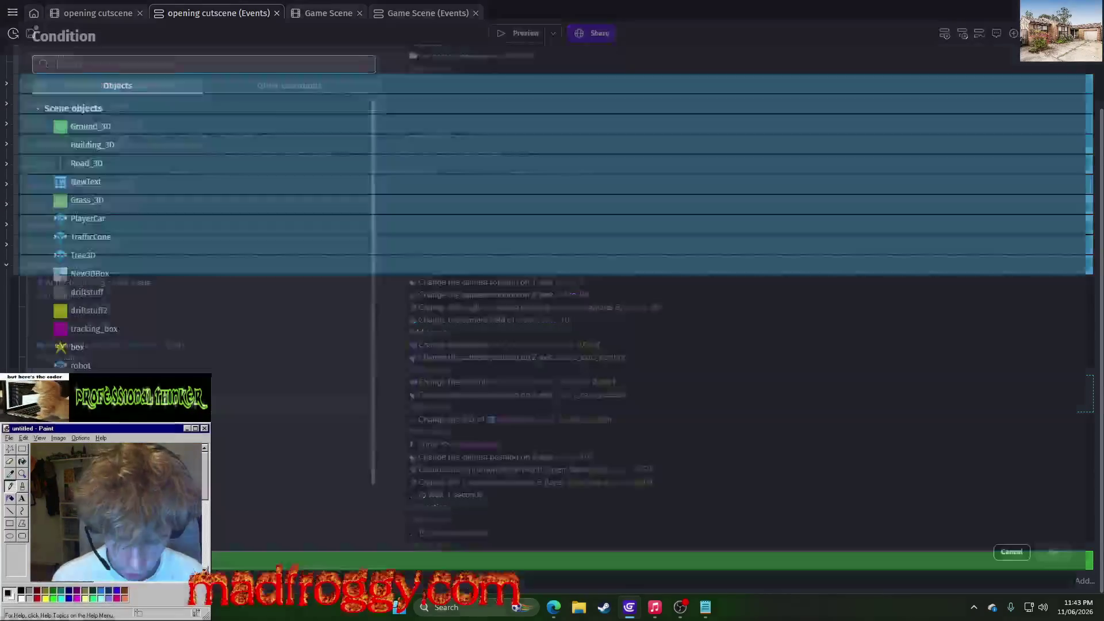
pyautogui.write('compare')
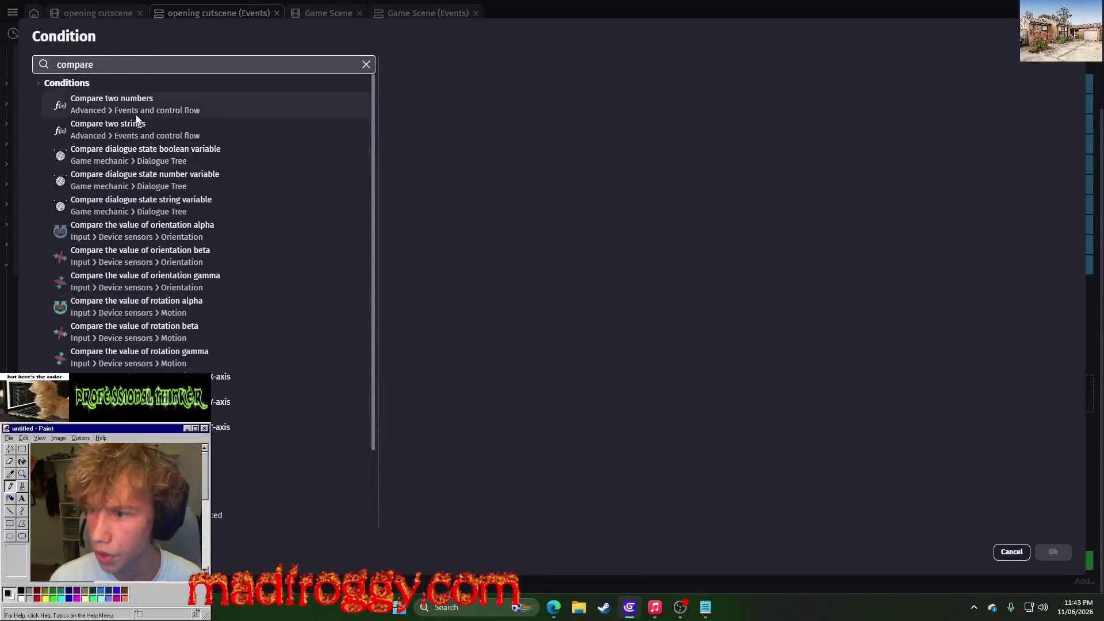
pyautogui.click(145, 115)
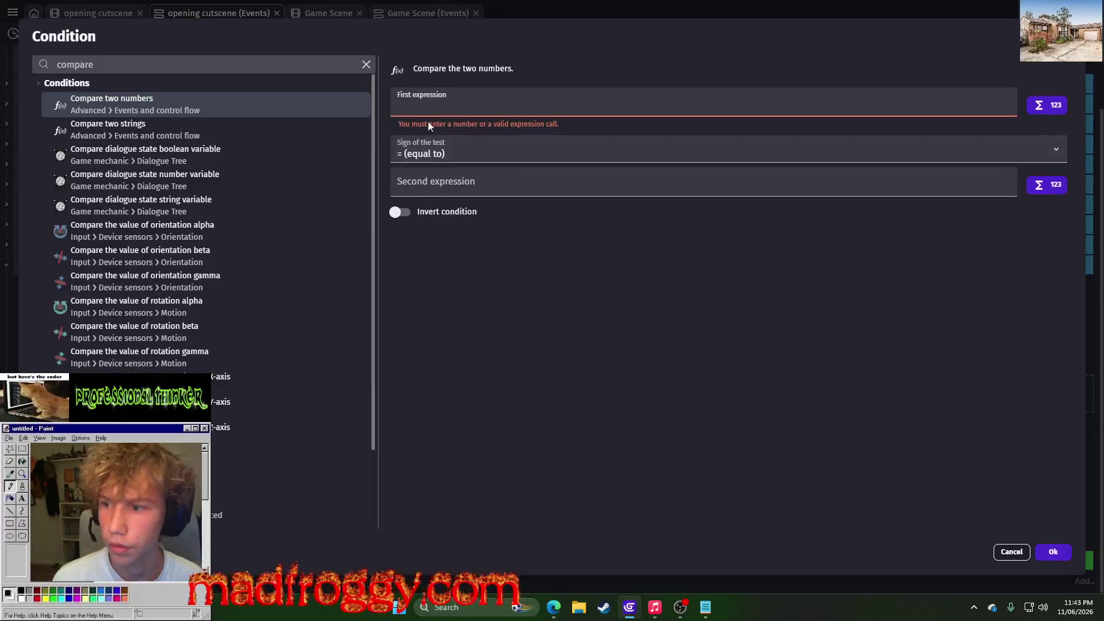
pyautogui.write('space')
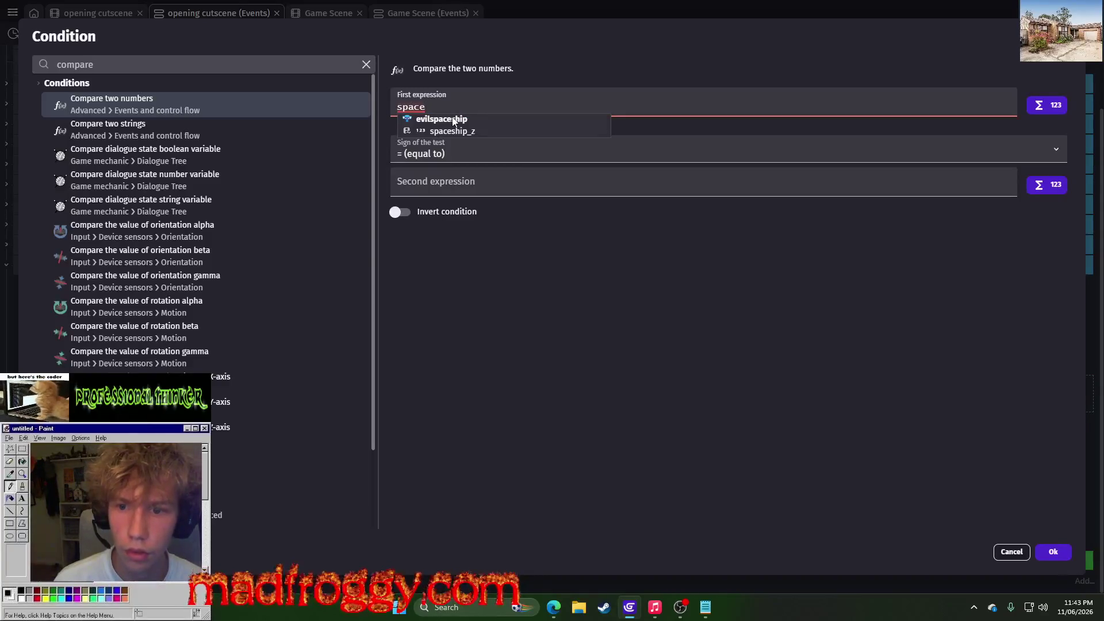
pyautogui.click(453, 119)
pyautogui.write('z')
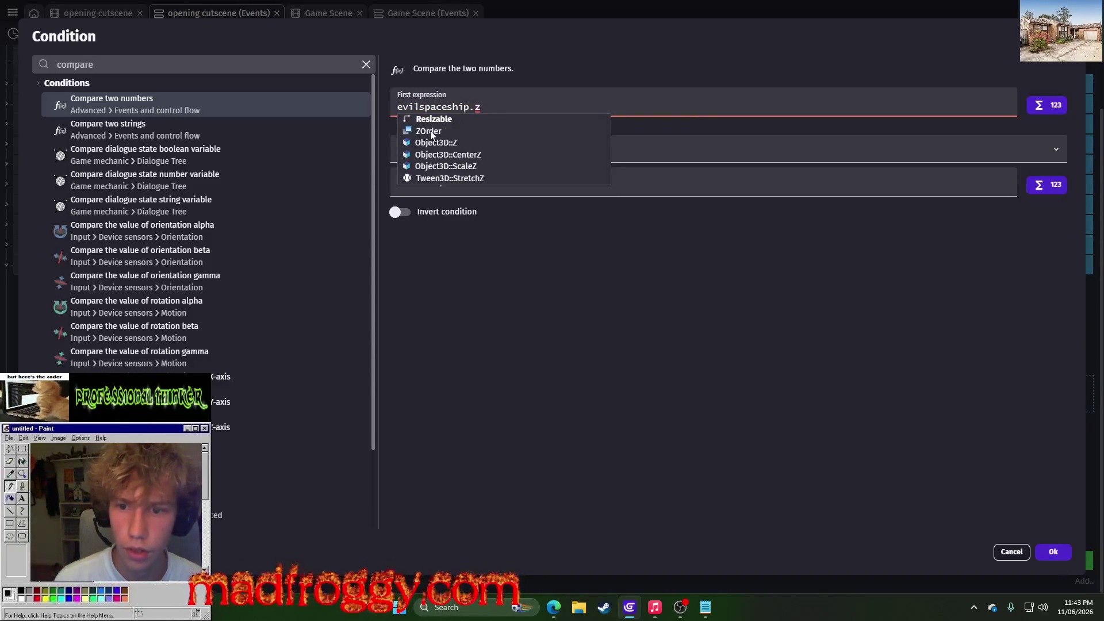
pyautogui.click(476, 142)
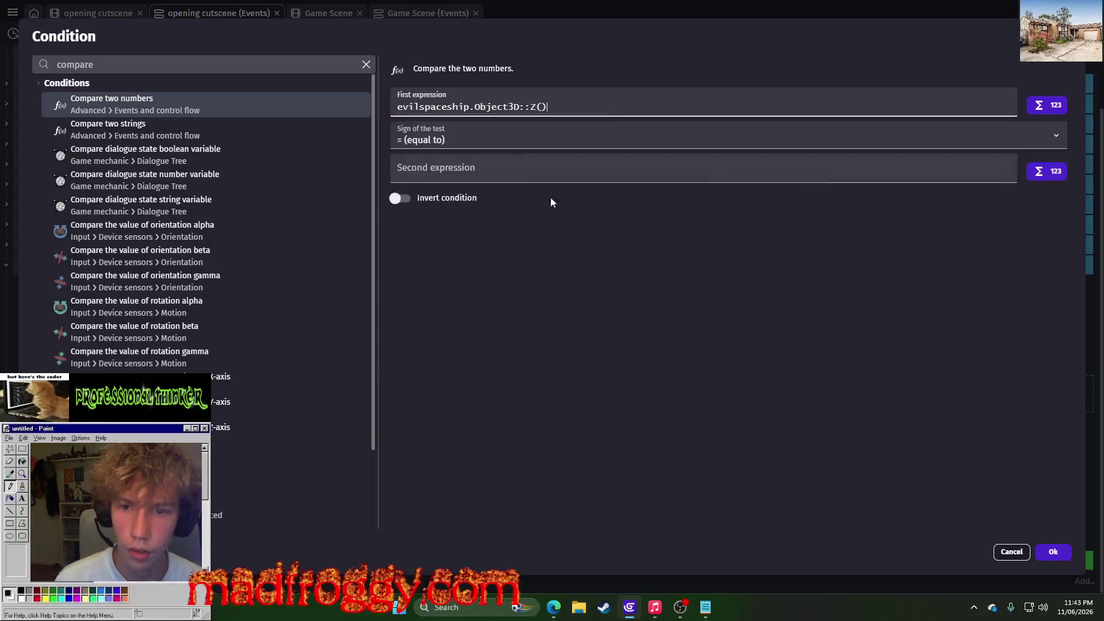
pyautogui.click(522, 168)
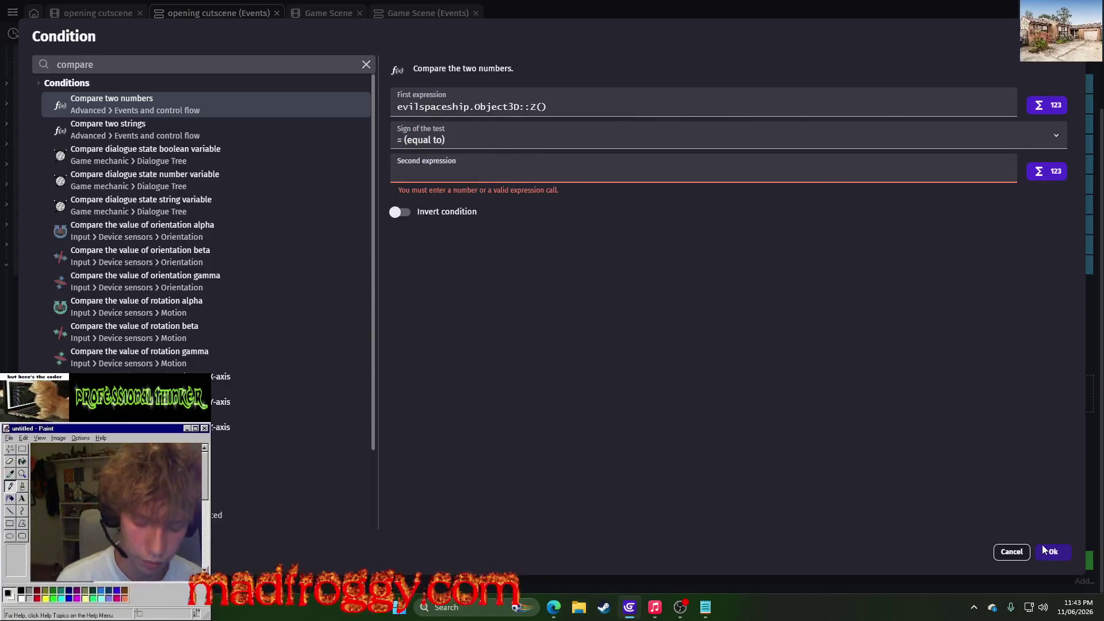
# Close the condition dialog and check evilspaceship's Z of 1103 in the scene
pyautogui.click(1043, 550)
pyautogui.click(113, 16)
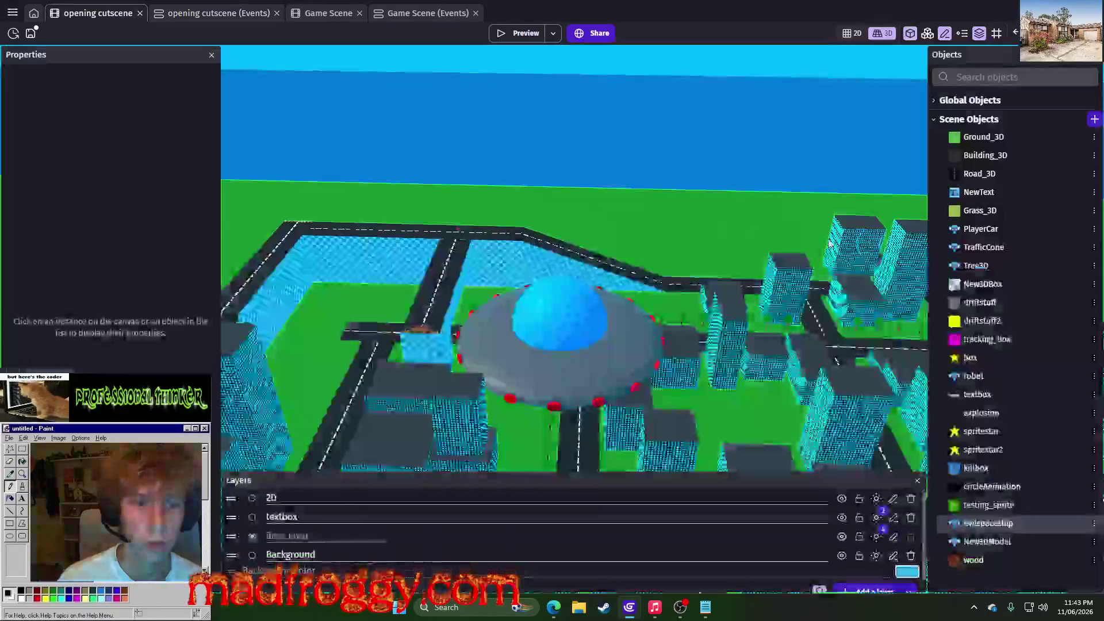
pyautogui.click(556, 312)
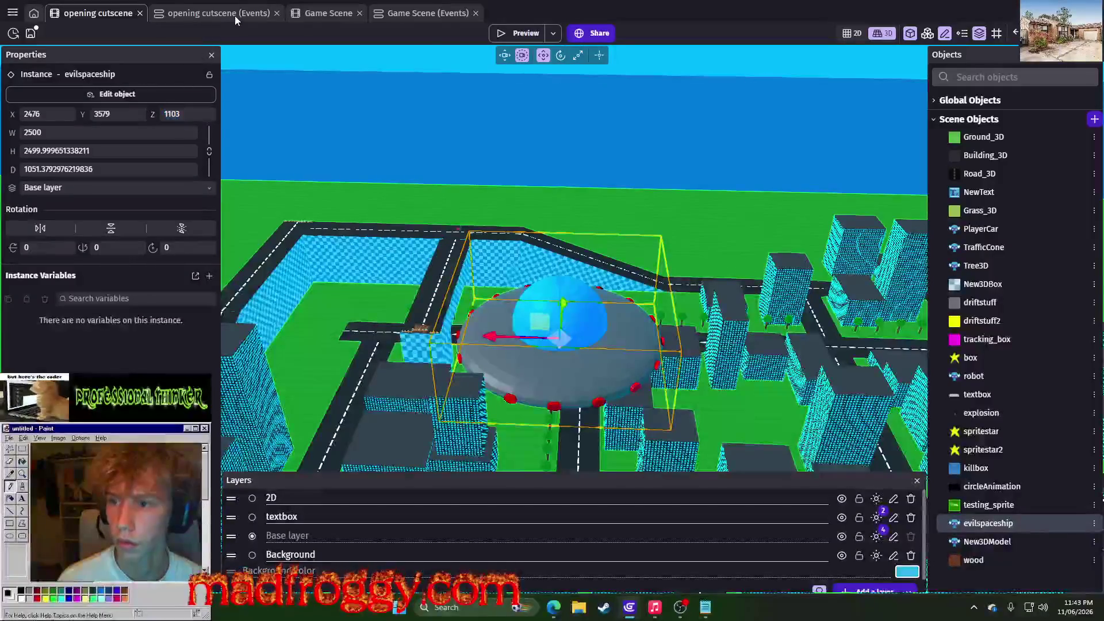
pyautogui.click(235, 14)
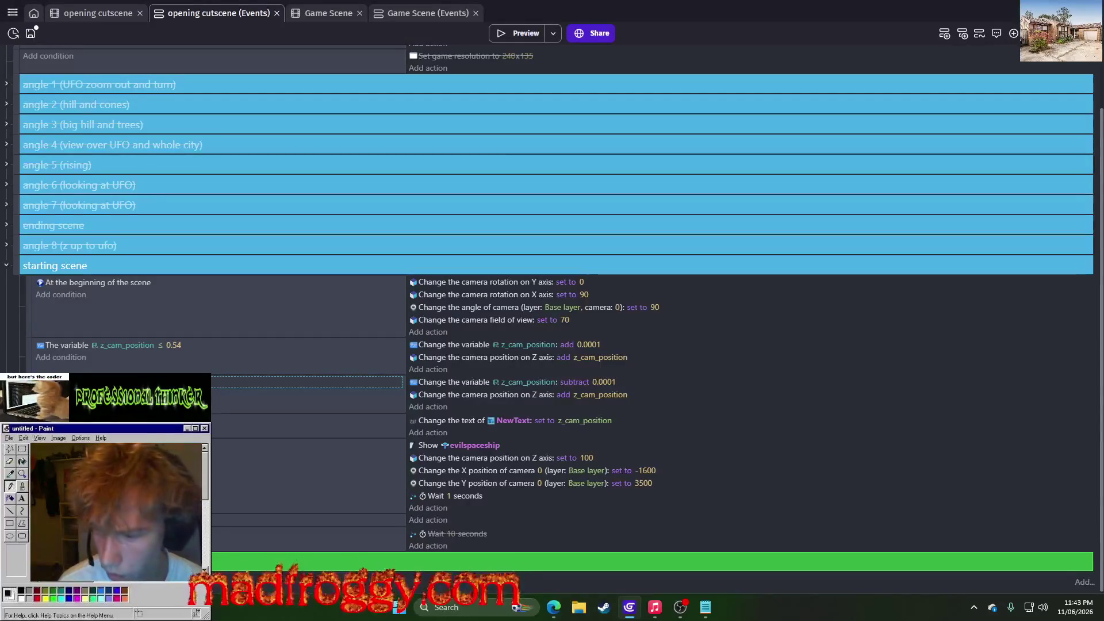
# Delete the camera Z-position action under the subtract 0.0001 change and start a new action
pyautogui.moveTo(96, 379); pyautogui.dragTo(95, 373)
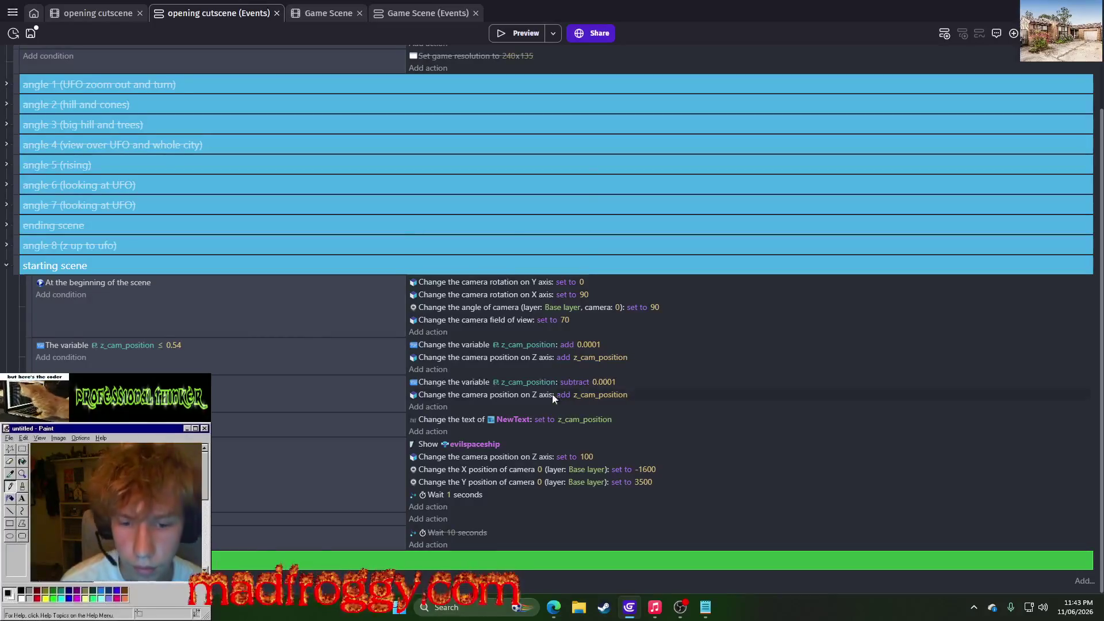
pyautogui.click(452, 395)
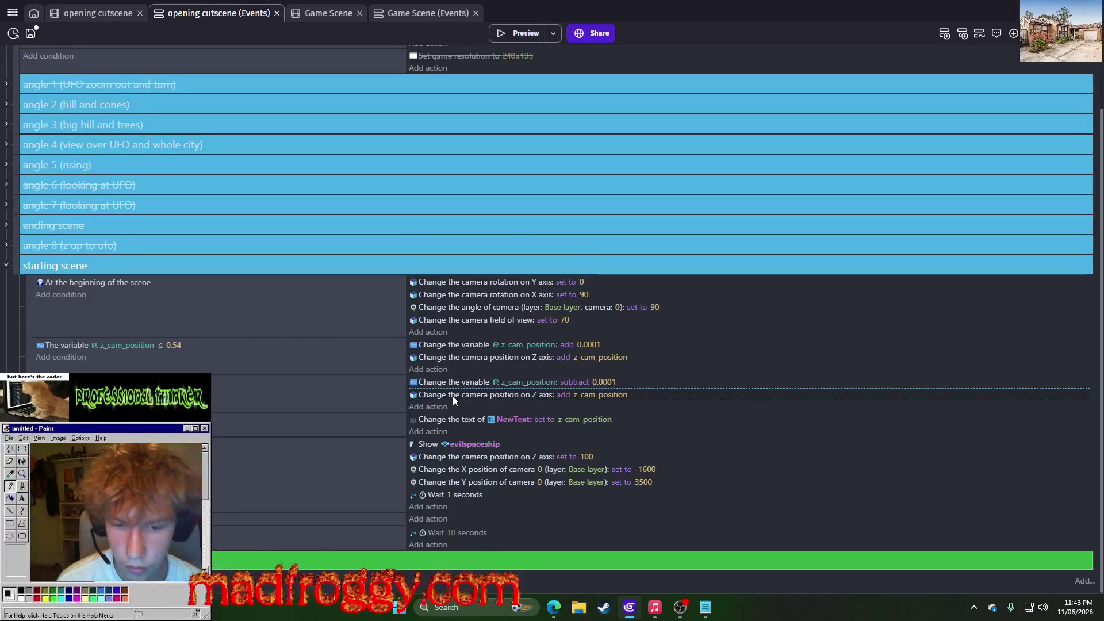
pyautogui.press('Delete')
pyautogui.click(472, 320)
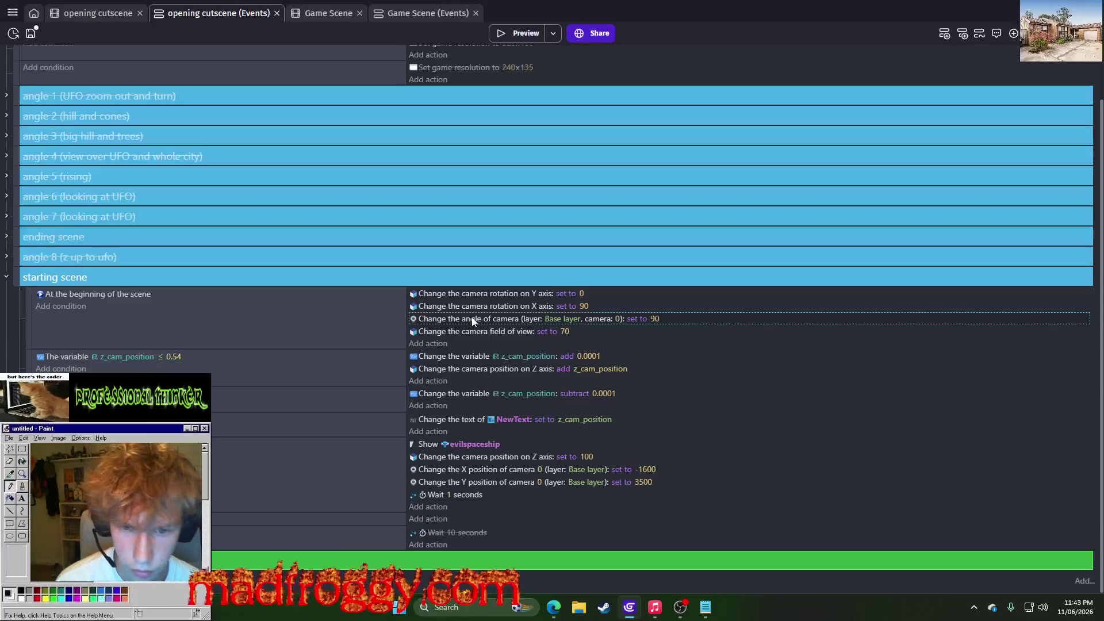
pyautogui.click(487, 457)
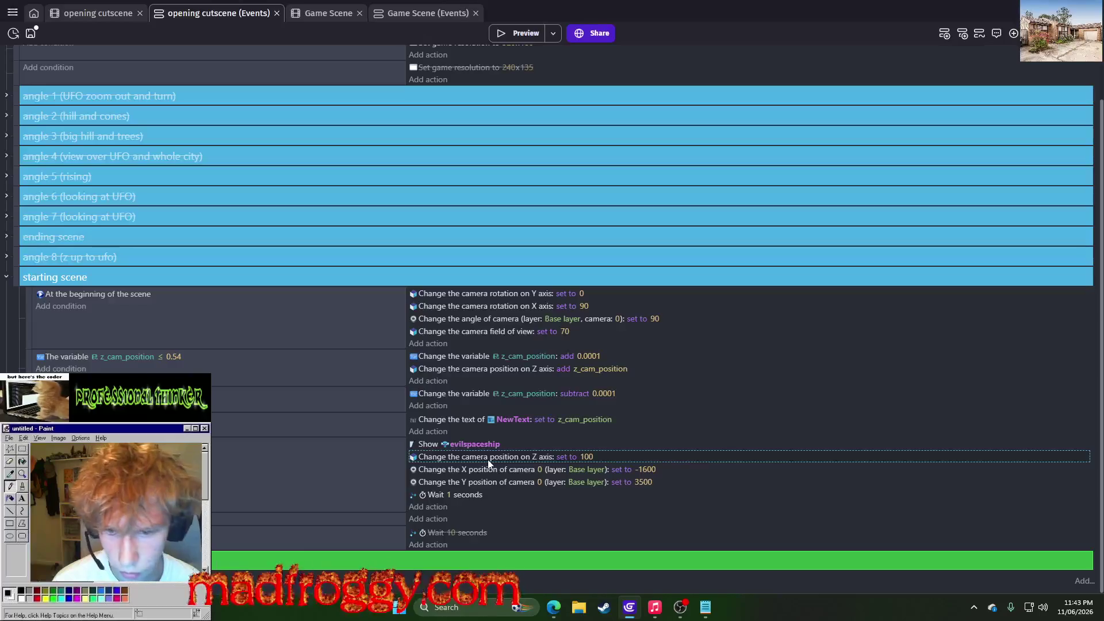
pyautogui.rightClick(490, 457)
pyautogui.click(506, 467)
pyautogui.click(436, 432)
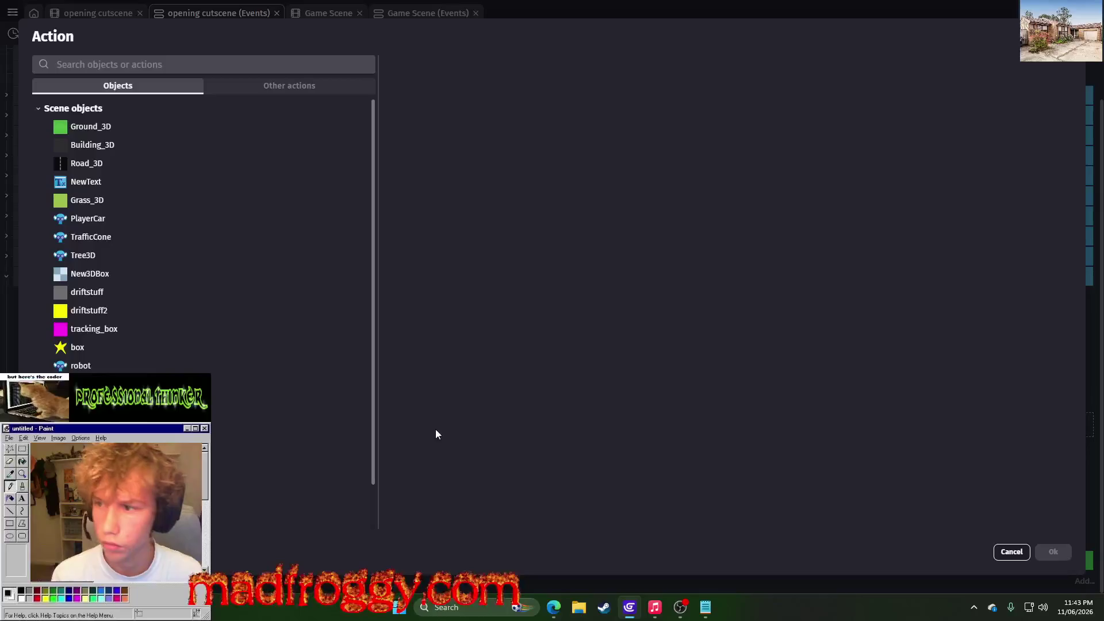
# Add a Z (elevation) action for evilspaceship, leaving its value blank
pyautogui.click(312, 64)
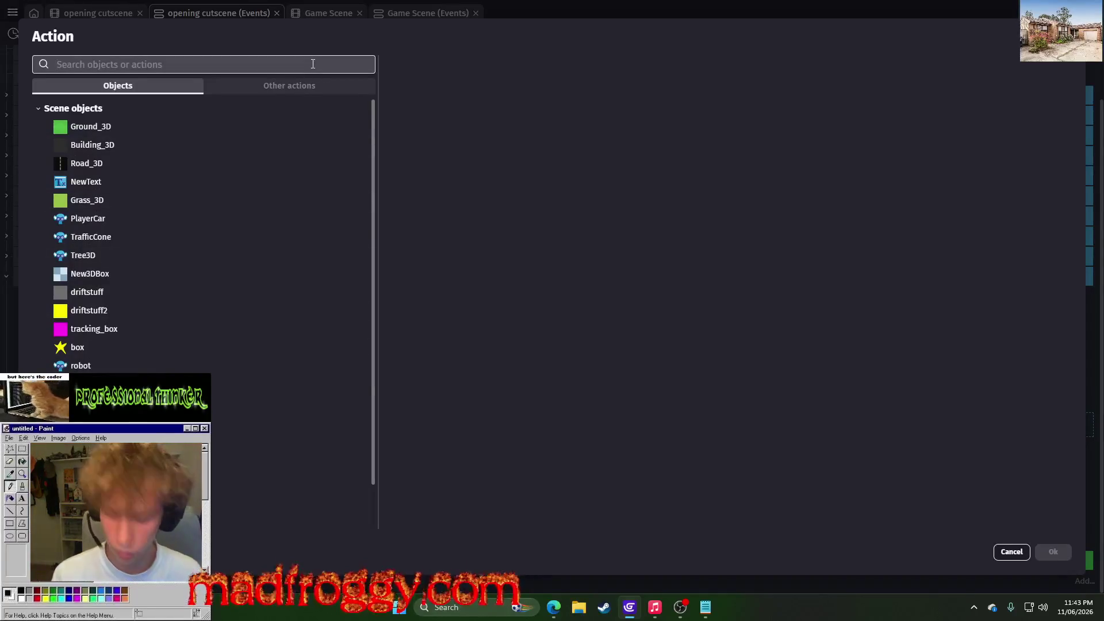
pyautogui.write('z pos')
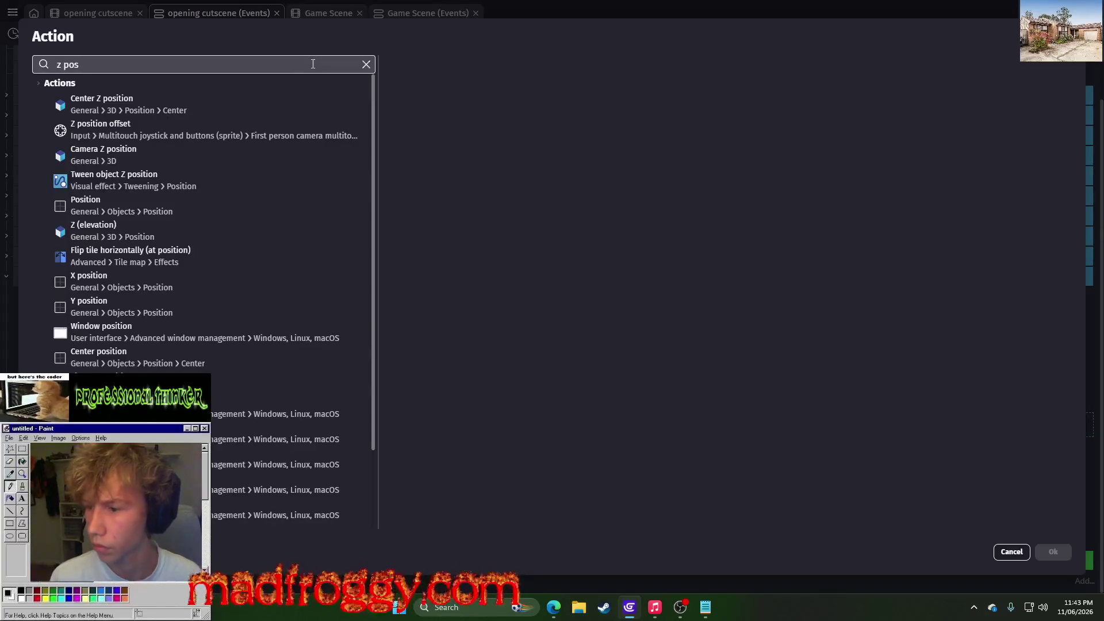
pyautogui.click(131, 224)
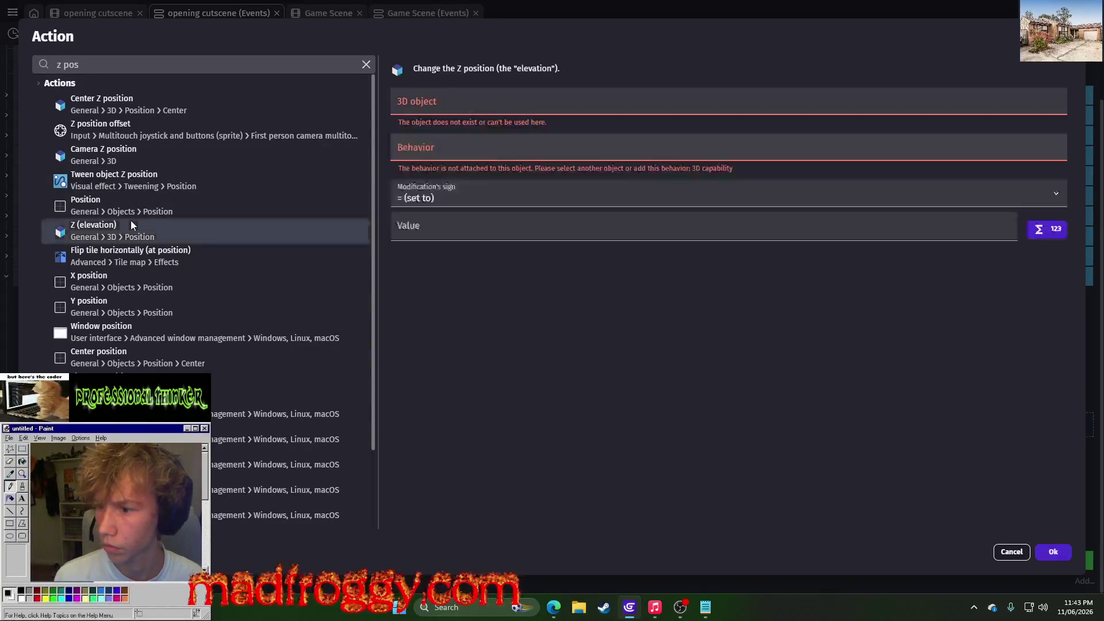
pyautogui.scroll(-1, 464, 173)
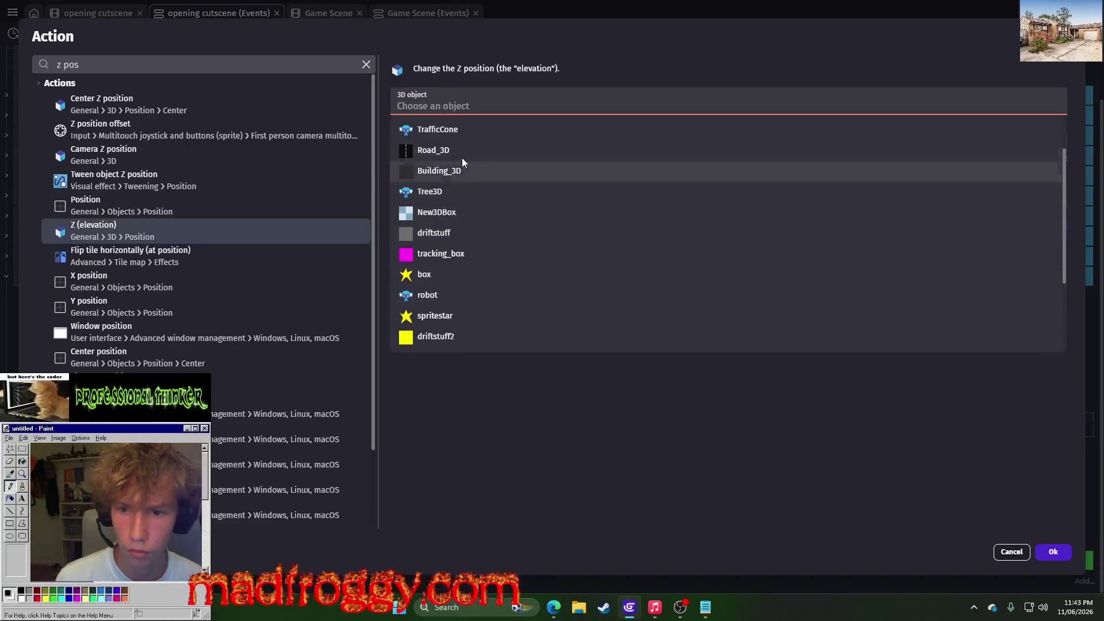
pyautogui.scroll(1, 464, 155)
pyautogui.scroll(-3, 465, 164)
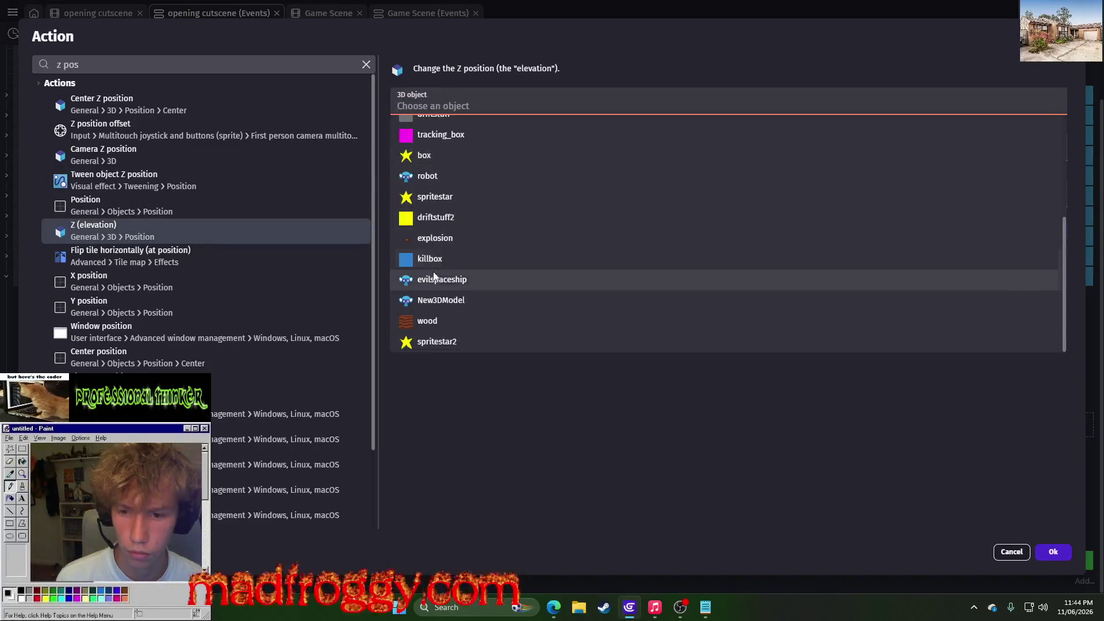
pyautogui.click(477, 285)
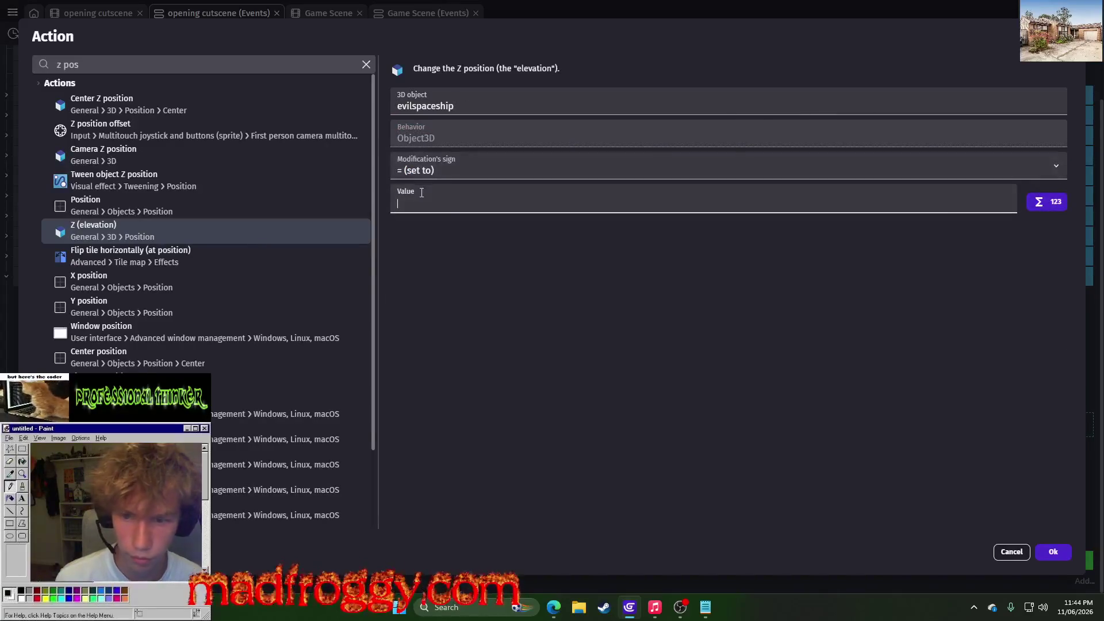
pyautogui.click(1053, 552)
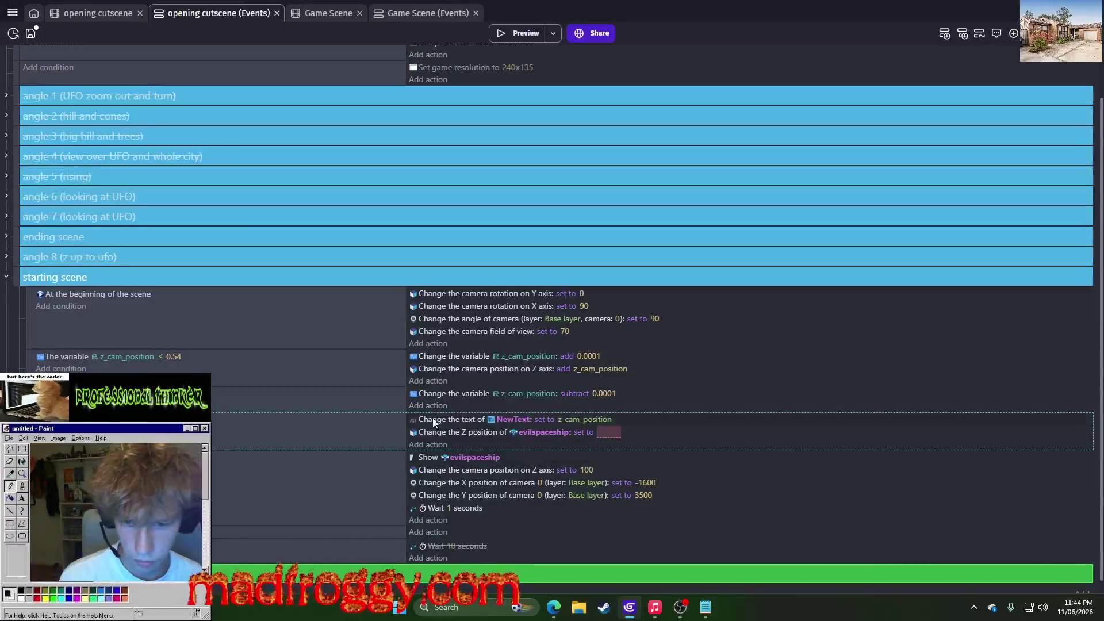
# Move the evilspaceship Z action into the per-frame subtract event and set its value to spaceship_z
pyautogui.moveTo(437, 431)
pyautogui.mouseDown()
pyautogui.moveTo(439, 406)
pyautogui.moveTo(519, 406)
pyautogui.mouseUp()
pyautogui.click(608, 407)
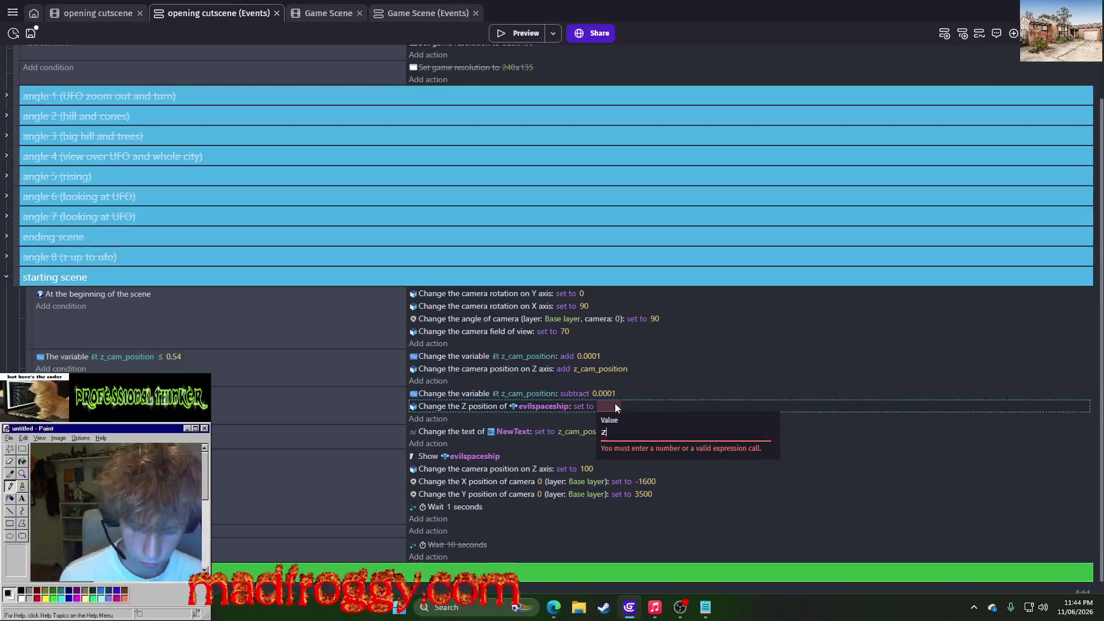
pyautogui.write('z')
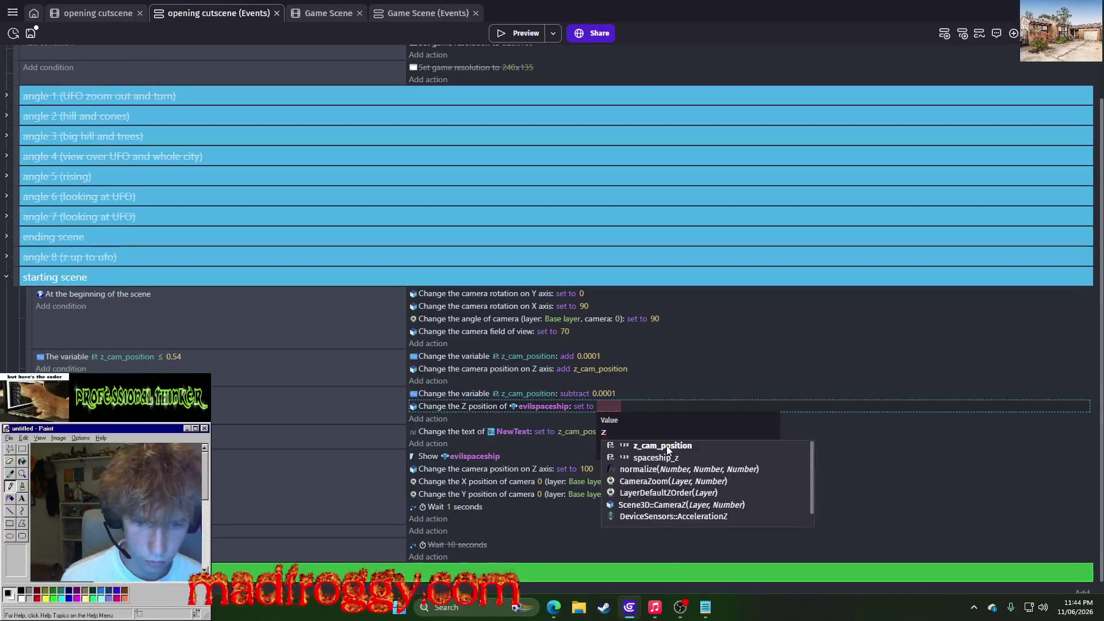
pyautogui.click(672, 457)
# Make the subtract action change spaceship_z instead of z_cam_position
pyautogui.click(529, 394)
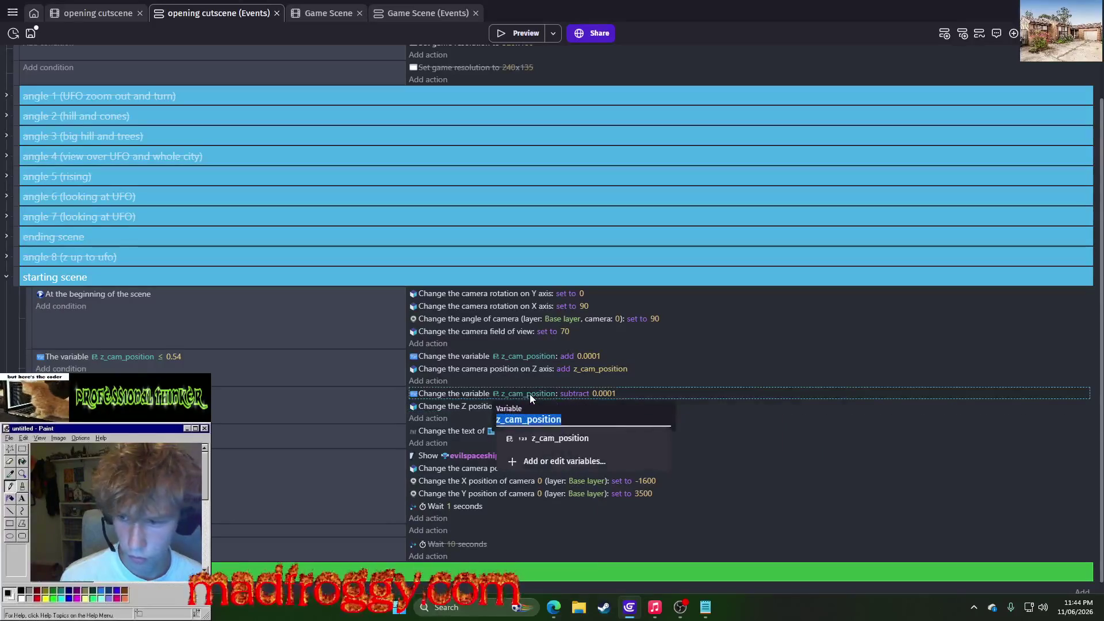
pyautogui.write('s')
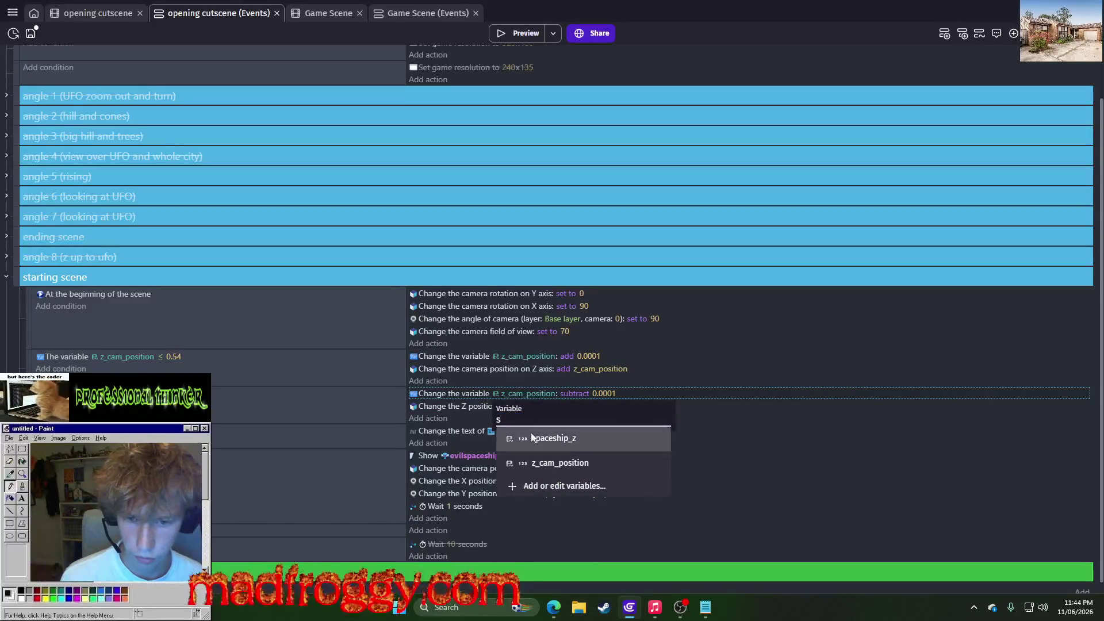
pyautogui.click(530, 435)
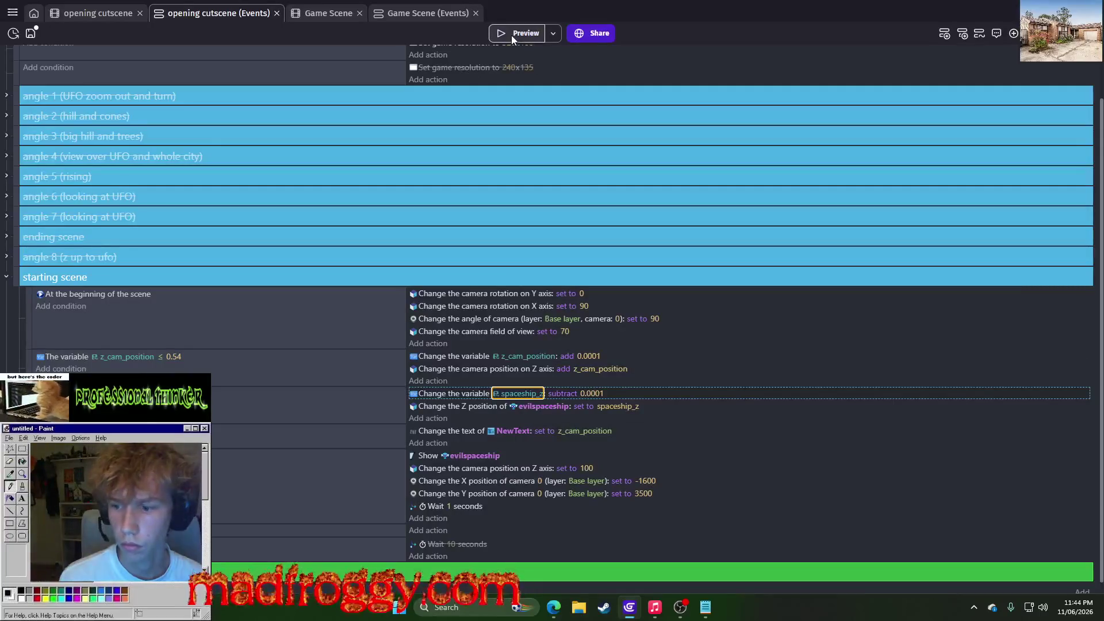
pyautogui.click(102, 12)
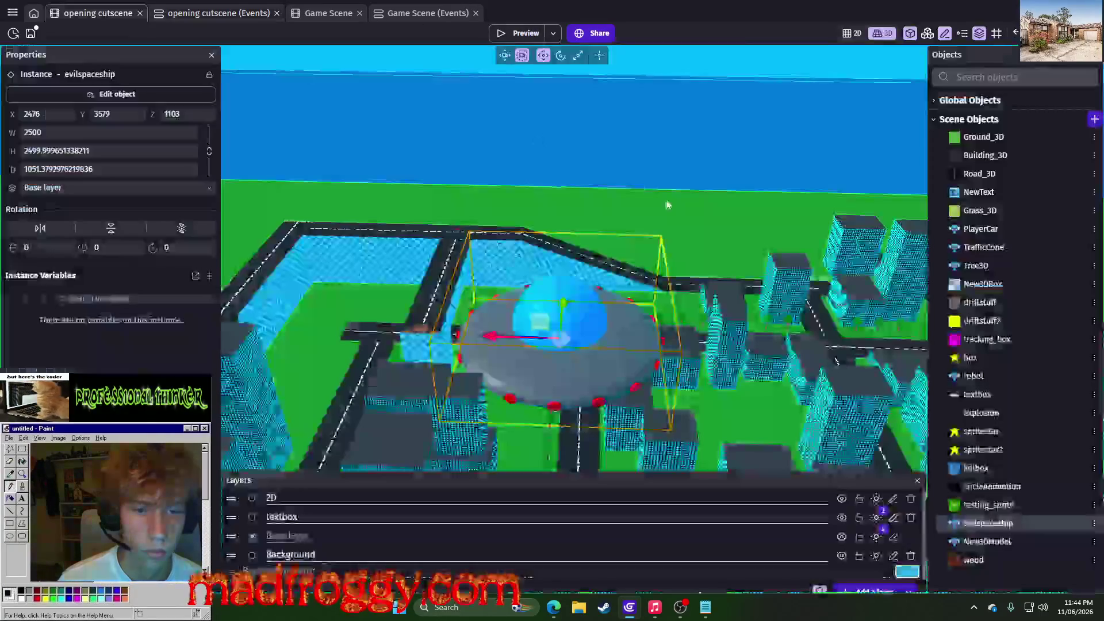
# Raise the UFO instance's starting Z in the opening cutscene scene to 2500
pyautogui.click(156, 115)
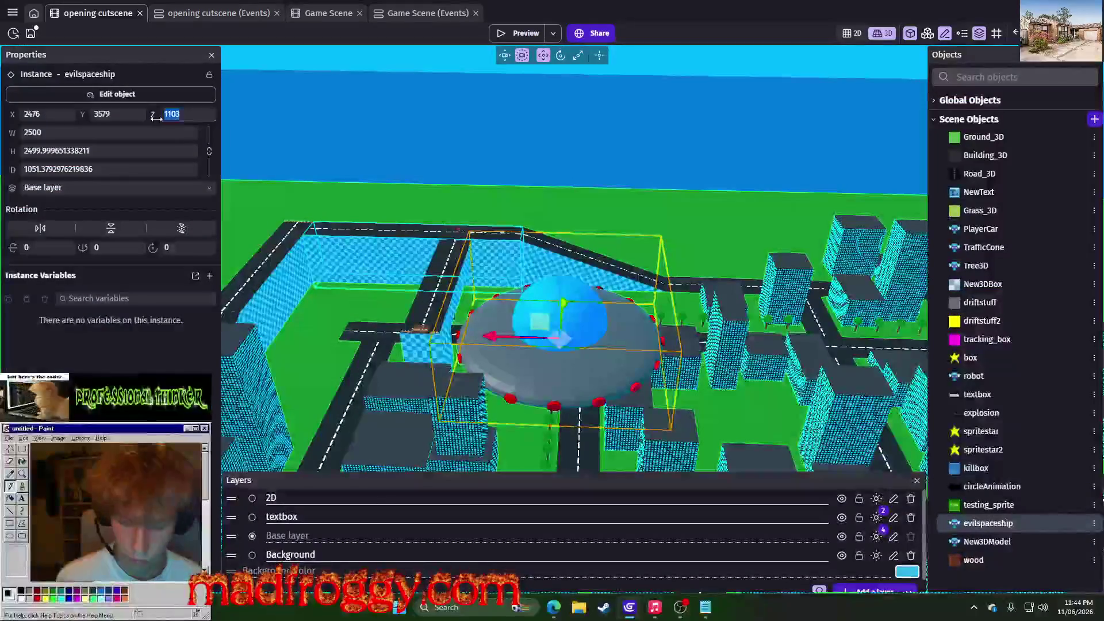
pyautogui.write('2')
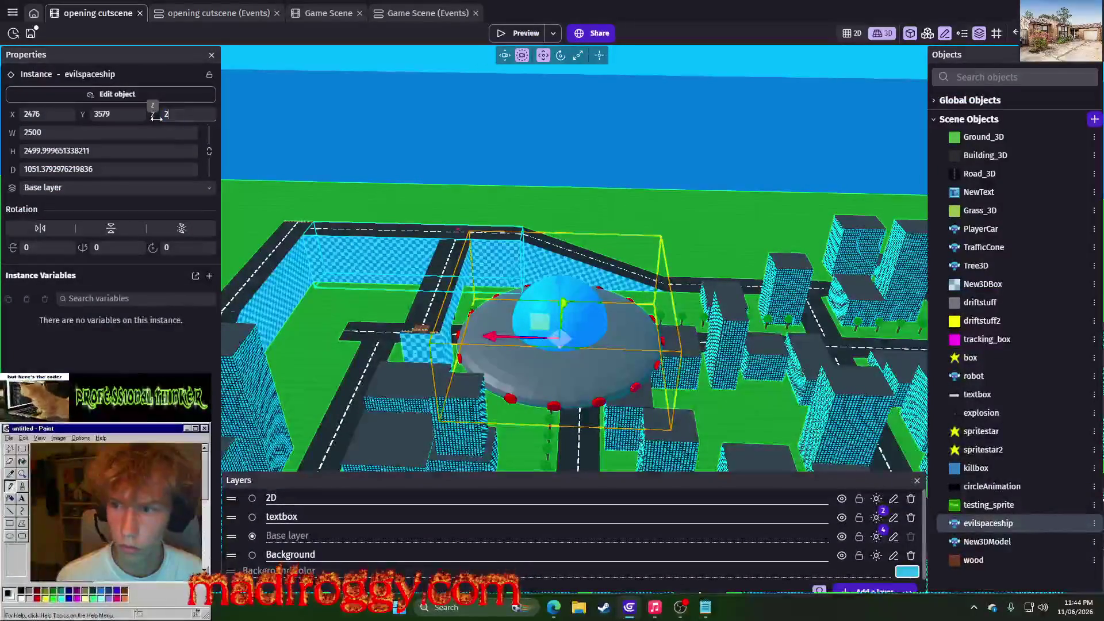
pyautogui.write('0000')
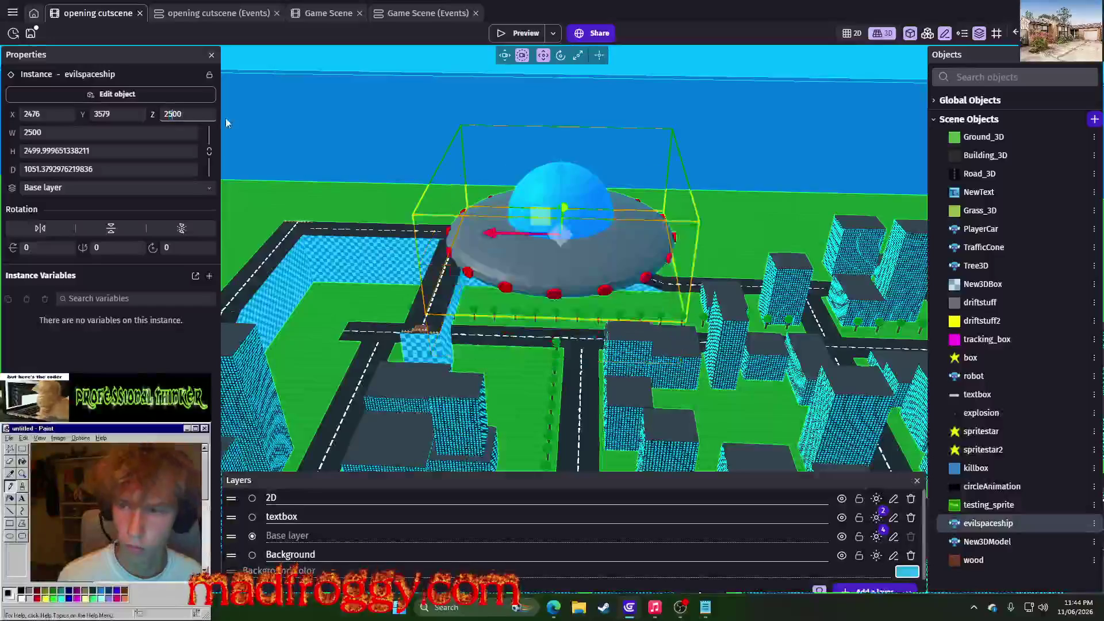
pyautogui.click(475, 60)
# Preview the cutscene, then return to the opening cutscene events sheet
pyautogui.click(511, 34)
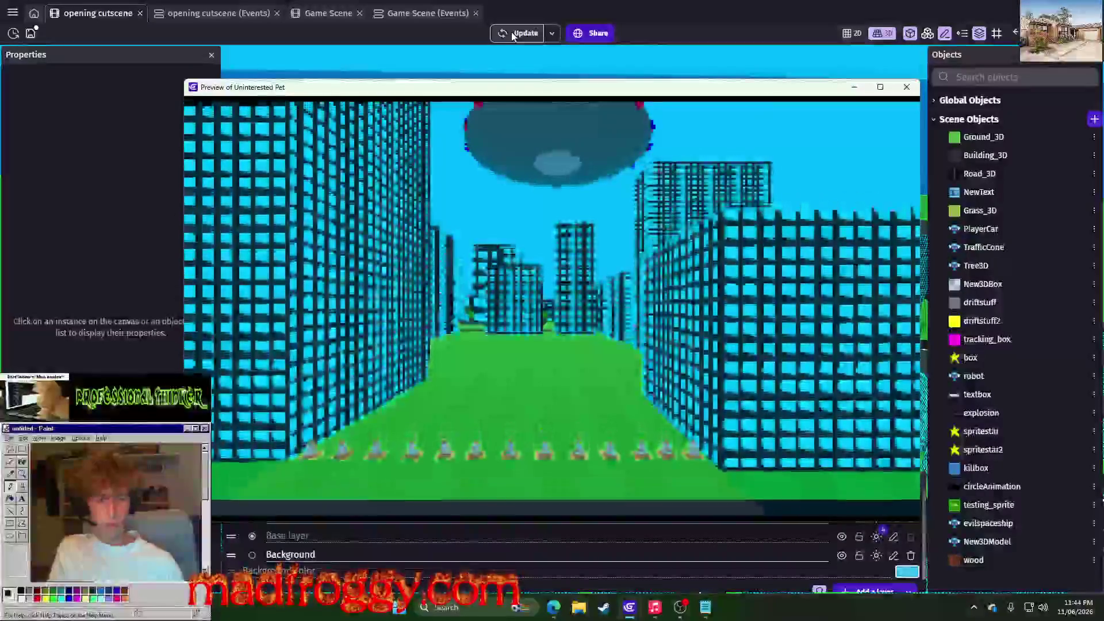
pyautogui.click(364, 38)
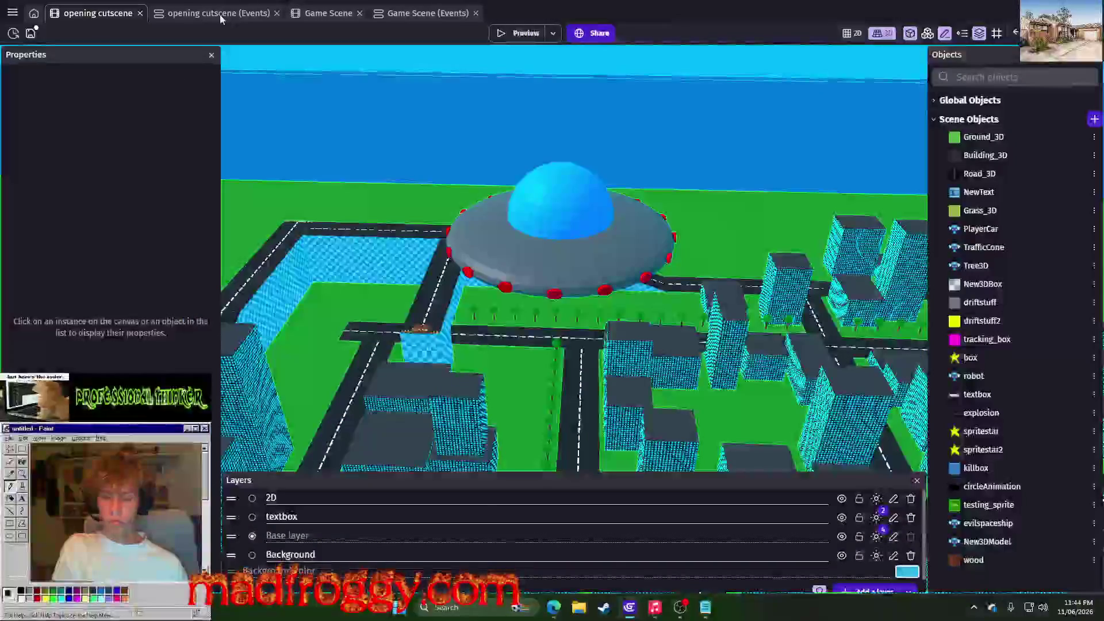
pyautogui.click(218, 13)
pyautogui.click(594, 395)
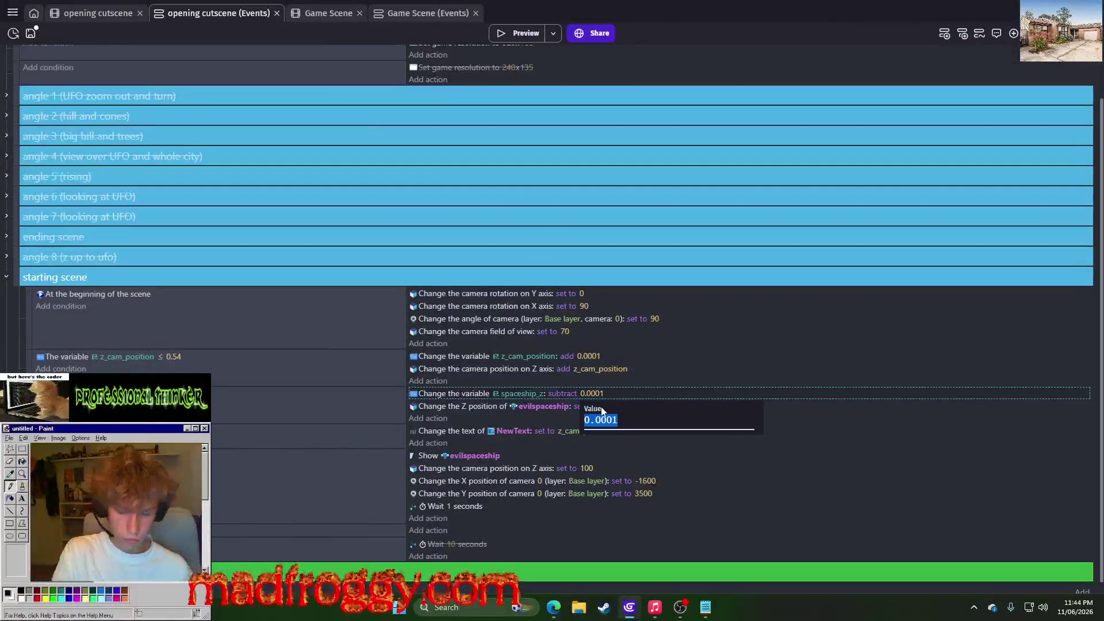
pyautogui.write('1')
# Commit a per-frame subtraction of 1 from spaceship_z and preview the cutscene
pyautogui.press('Return')
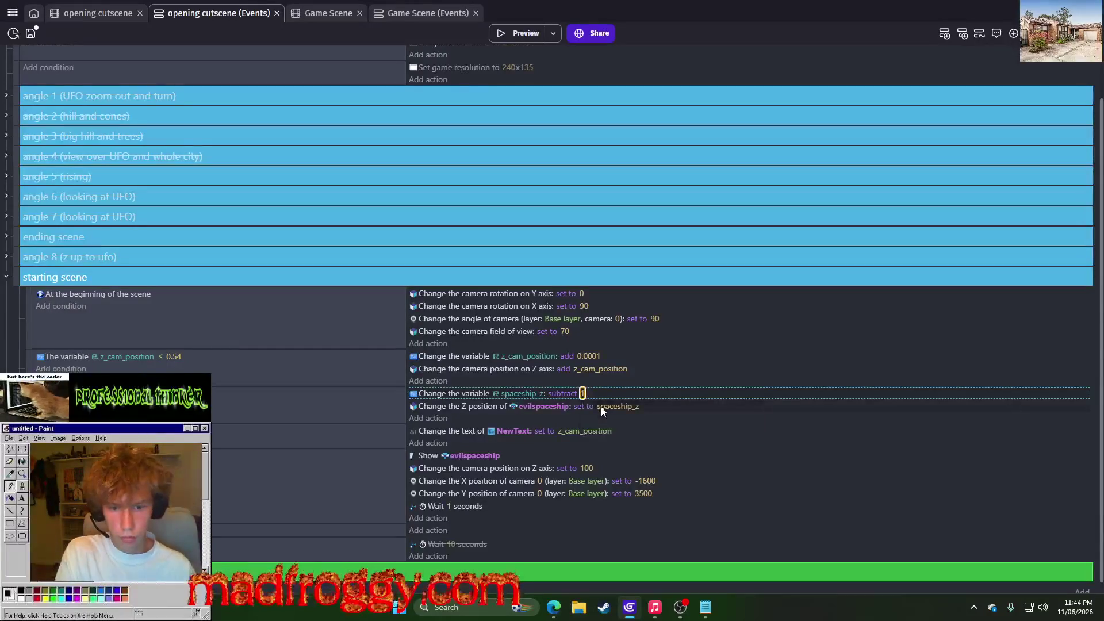
pyautogui.click(521, 35)
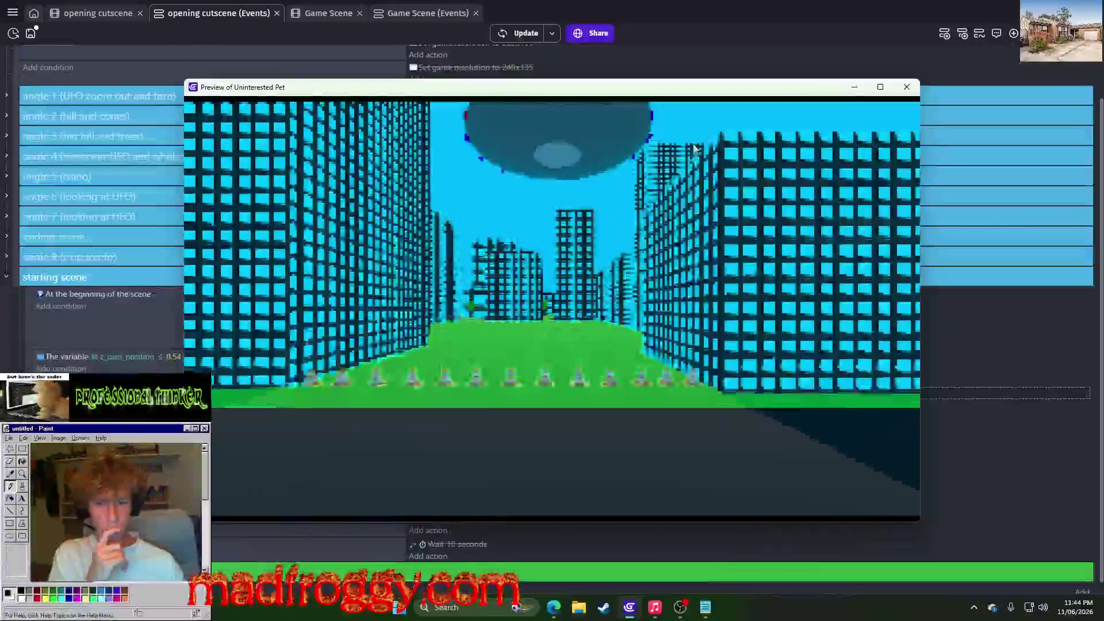
# Switch the hidden condition to a different comparison operator and preview the cutscene again
pyautogui.click(907, 87)
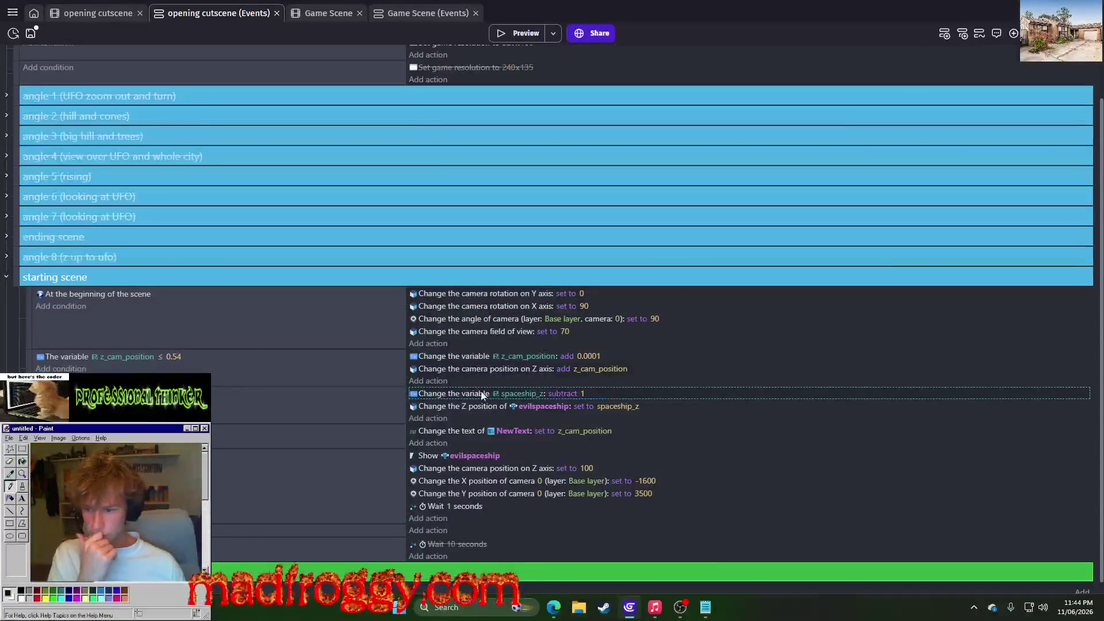
pyautogui.click(167, 394)
pyautogui.click(265, 420)
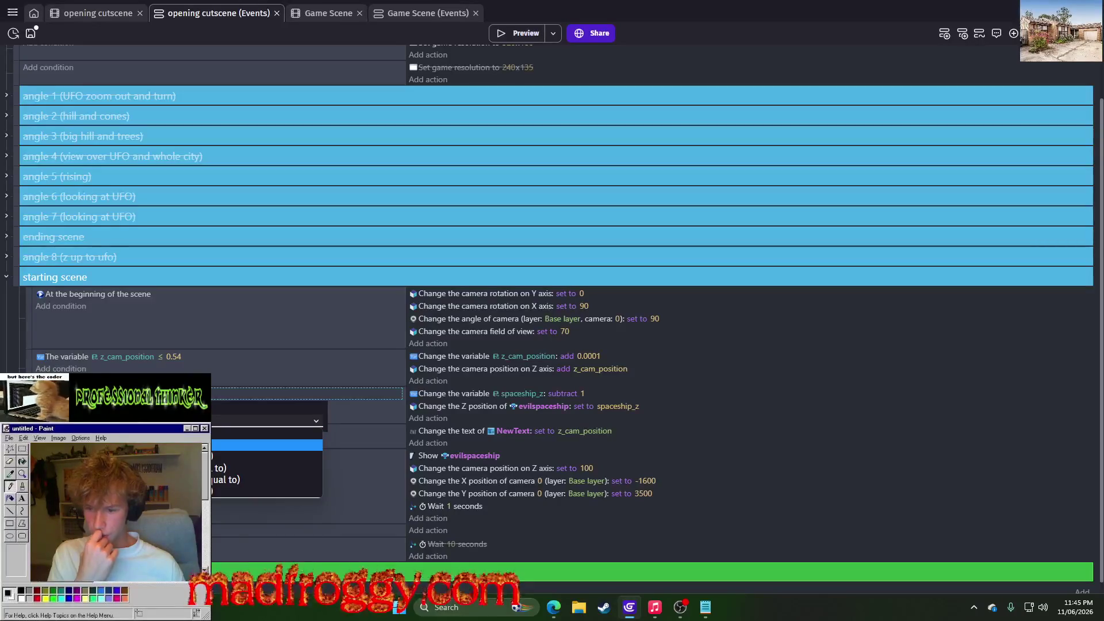
pyautogui.press('Return')
pyautogui.press('Return')
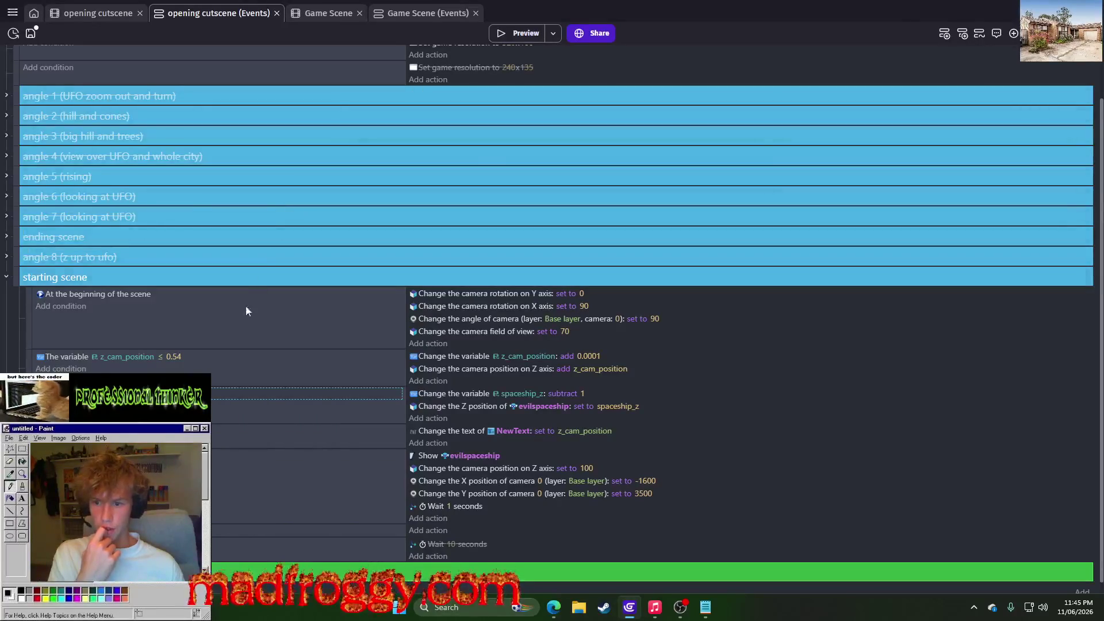
pyautogui.click(167, 393)
pyautogui.click(265, 420)
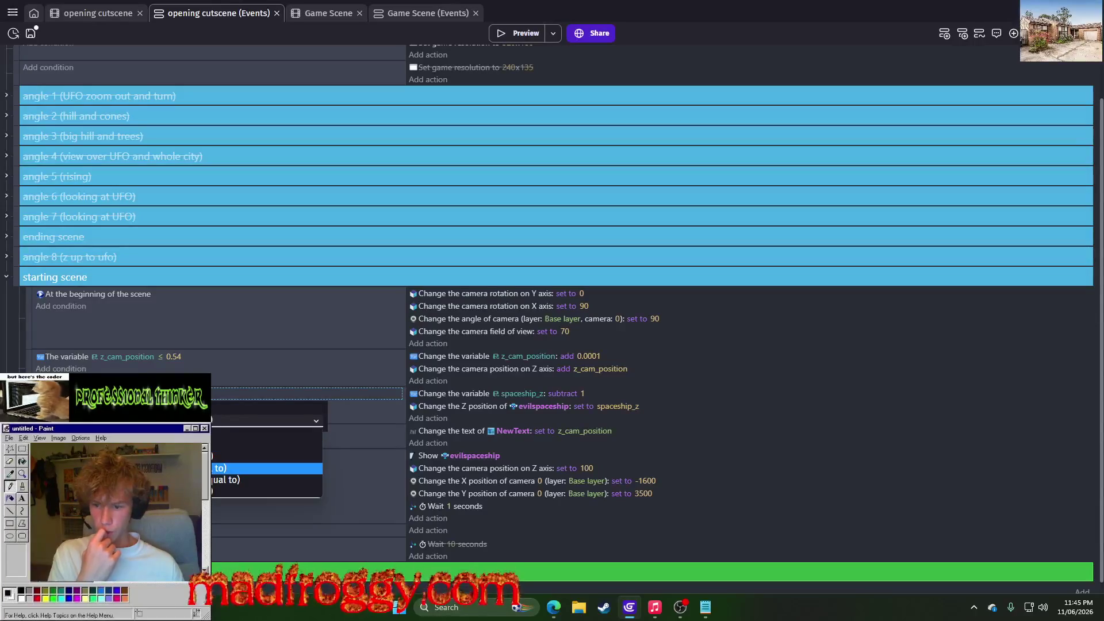
pyautogui.press('Down')
pyautogui.press('Return')
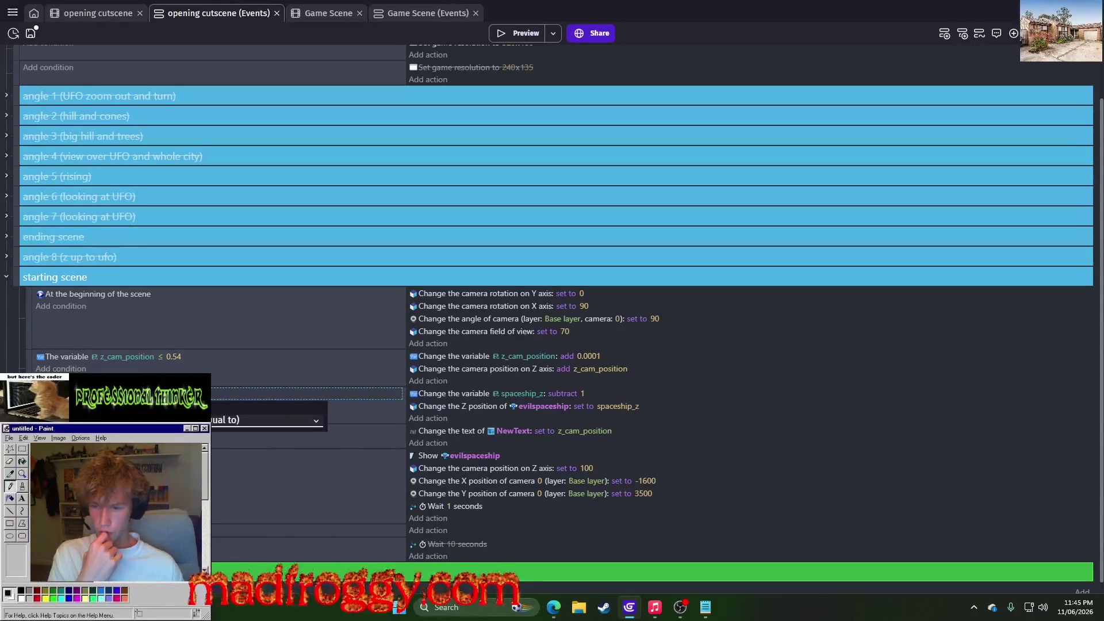
pyautogui.press('Return')
pyautogui.click(498, 33)
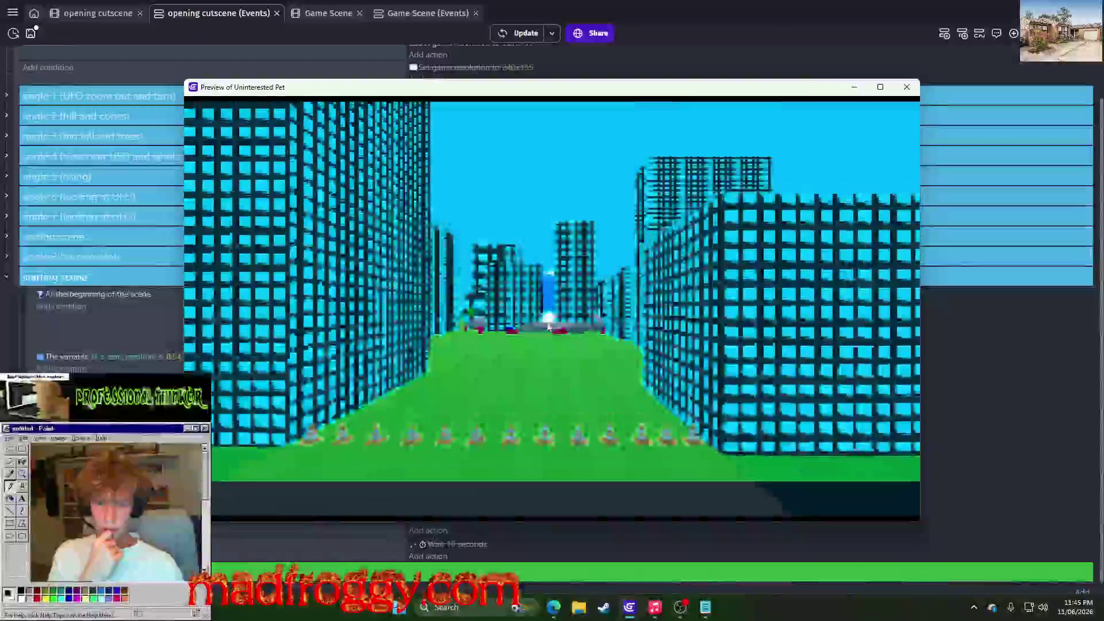
# Change the per-frame subtraction from spaceship_z to 0.001 and preview the result
pyautogui.hotkey('alt', 'F4')
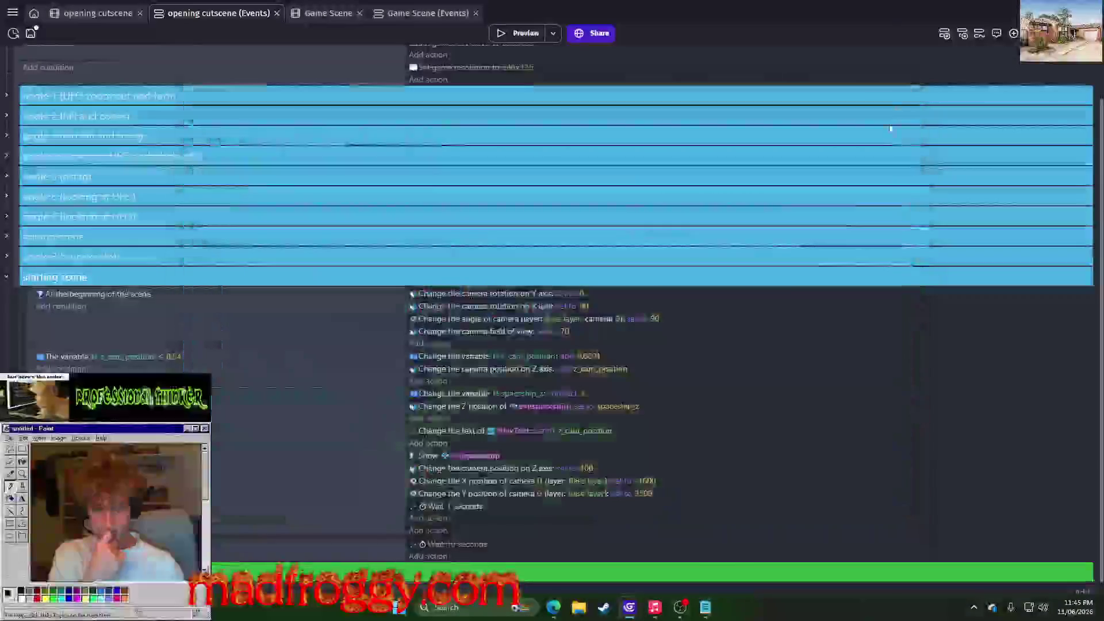
pyautogui.click(582, 394)
pyautogui.write('01')
pyautogui.press('Return')
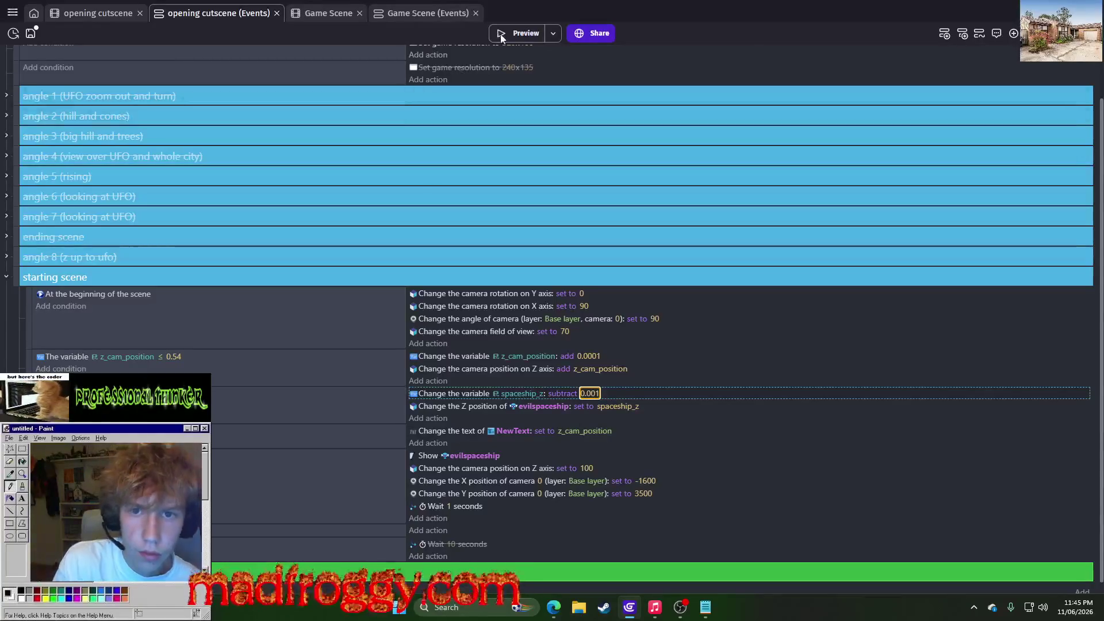
pyautogui.click(500, 35)
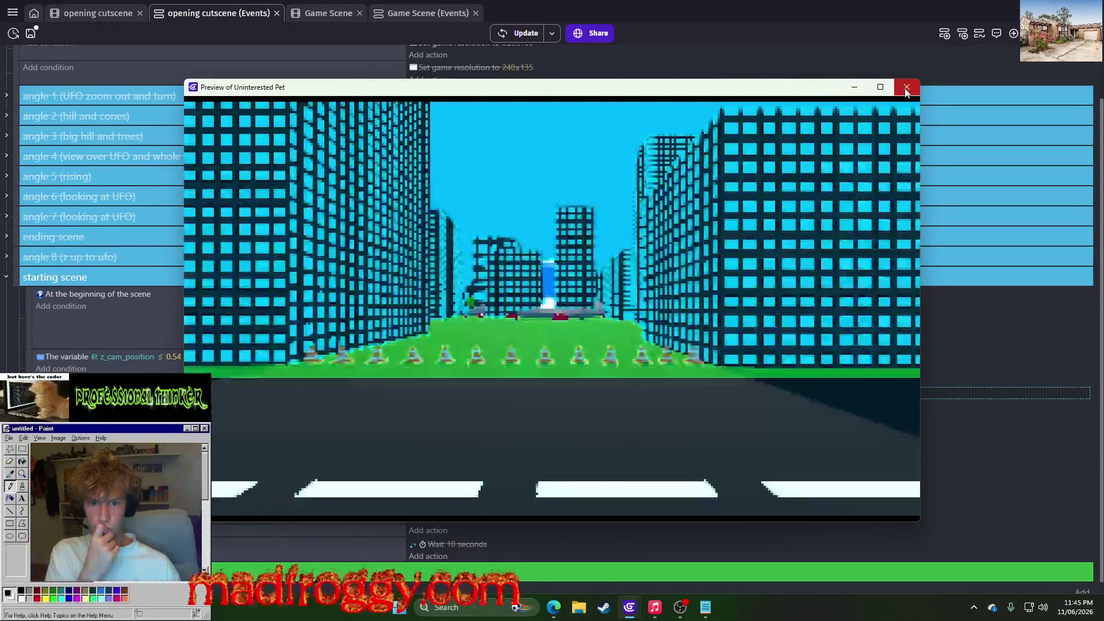
# Close the preview and return to the opening cutscene scene editor
pyautogui.click(907, 87)
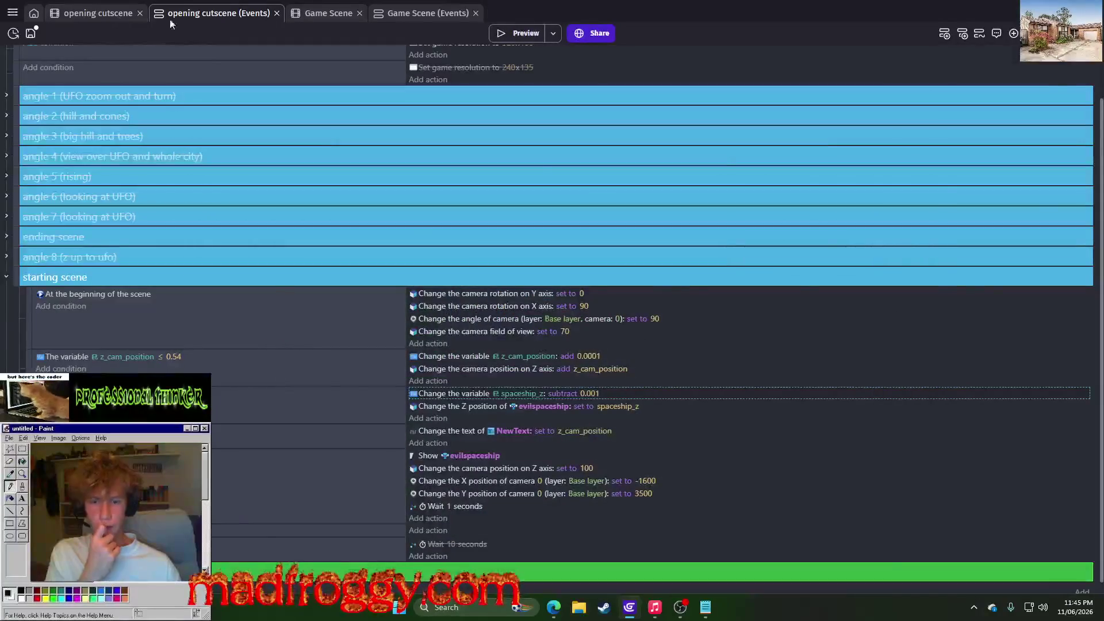
pyautogui.click(70, 12)
pyautogui.scroll(3, 684, 153)
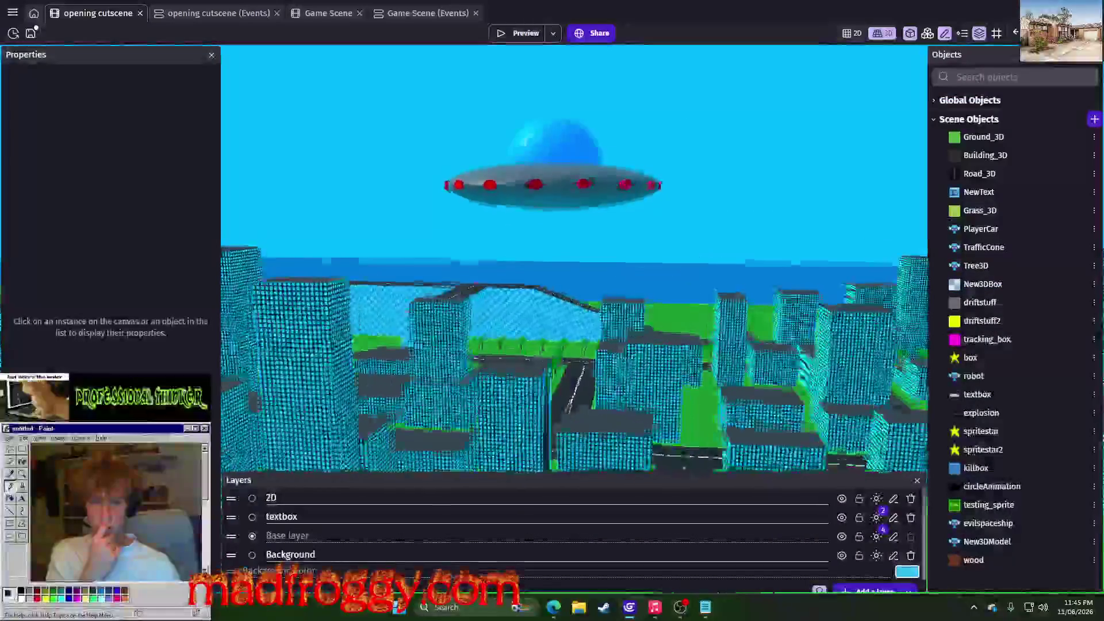
# Check that the evilspaceship instance sits at Z 2500, then return to the events sheet
pyautogui.click(509, 195)
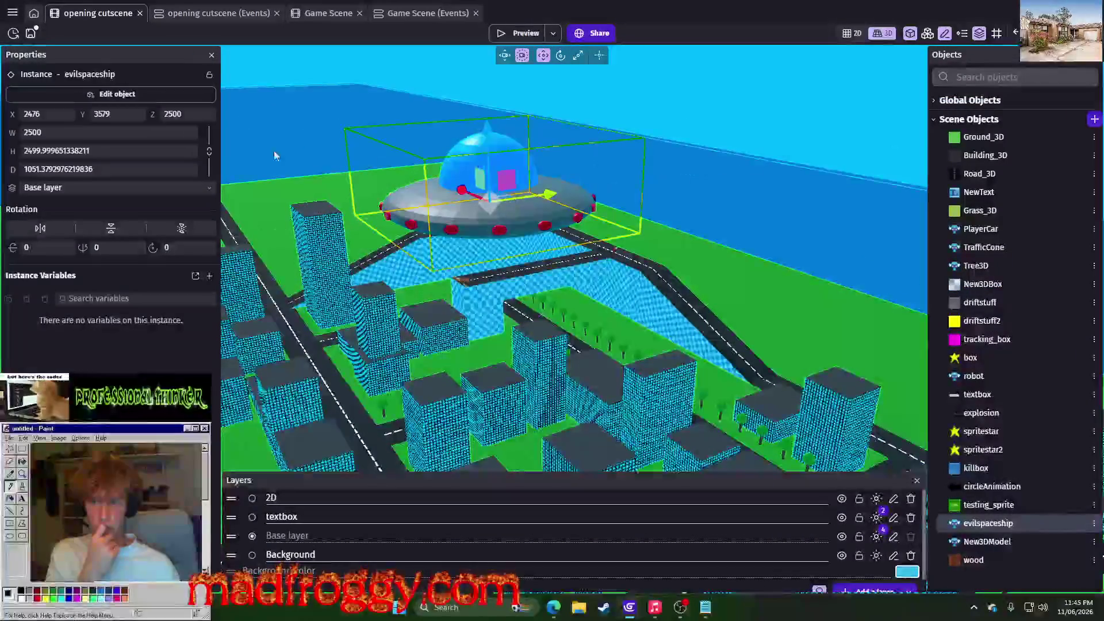
pyautogui.click(723, 106)
pyautogui.click(256, 14)
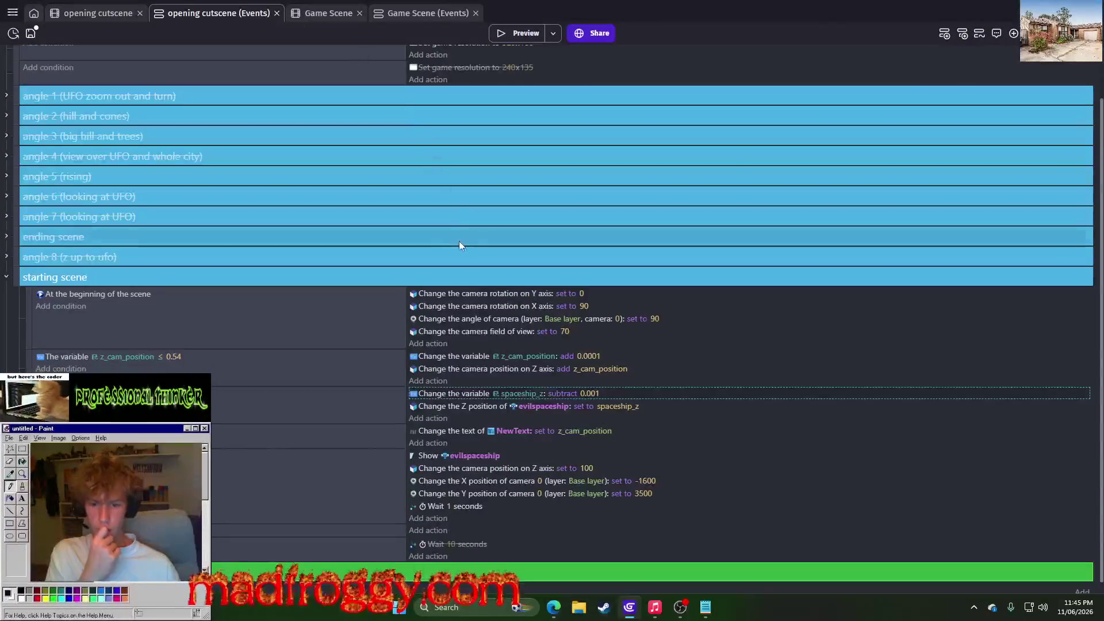
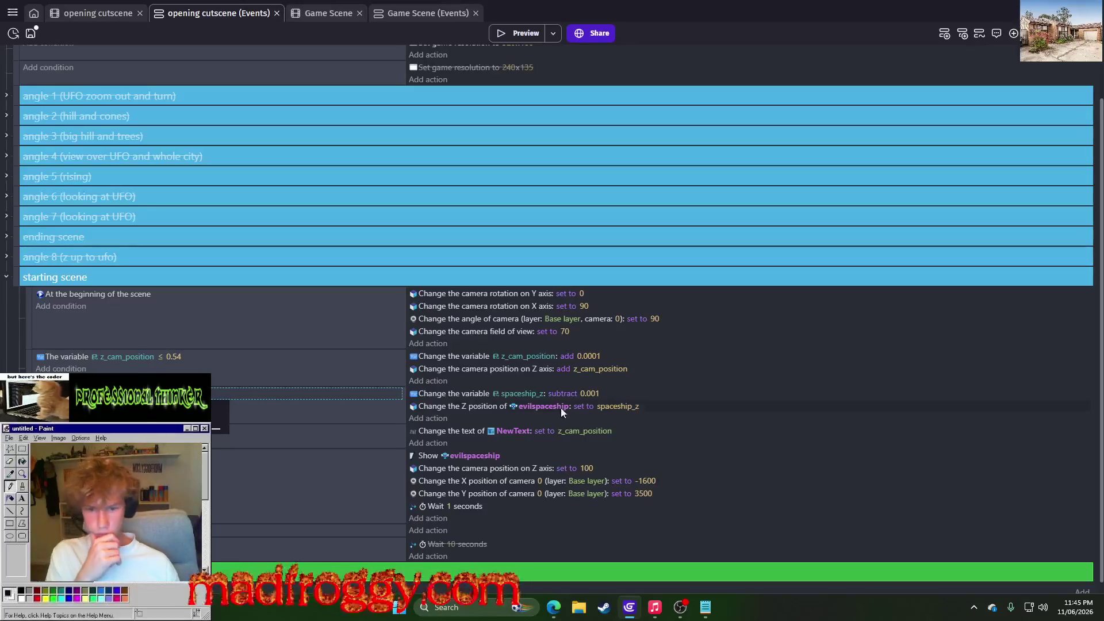
# Set the amount subtracted from spaceship_z each frame to 1
pyautogui.click(589, 395)
pyautogui.write('0.1')
pyautogui.press('Return')
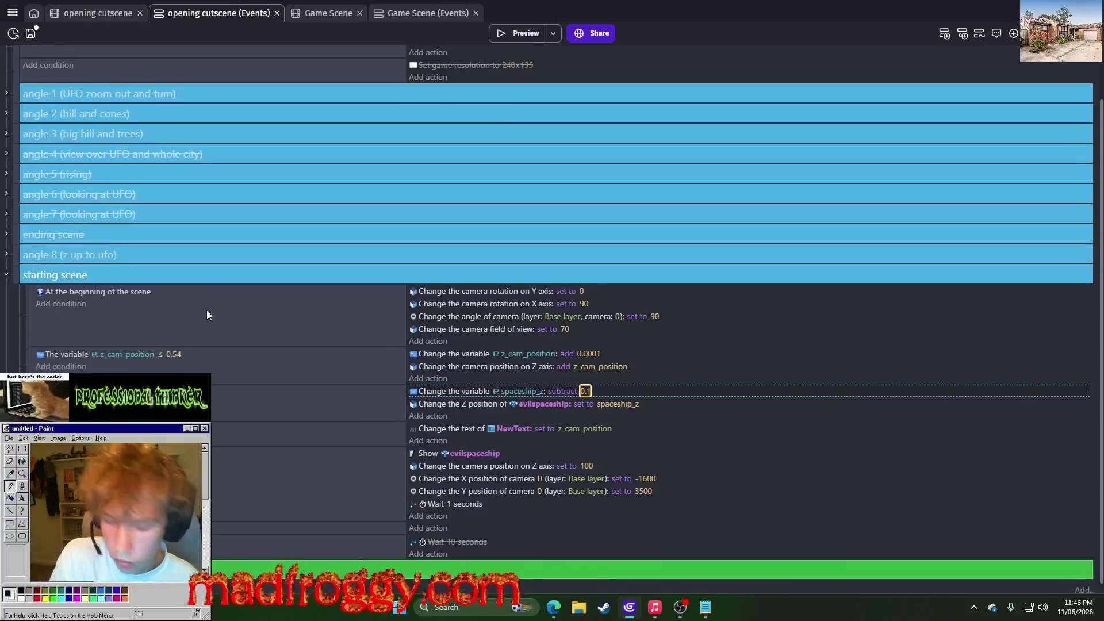
pyautogui.scroll(-1, 215, 315)
pyautogui.click(588, 385)
pyautogui.write('1')
pyautogui.press('Return')
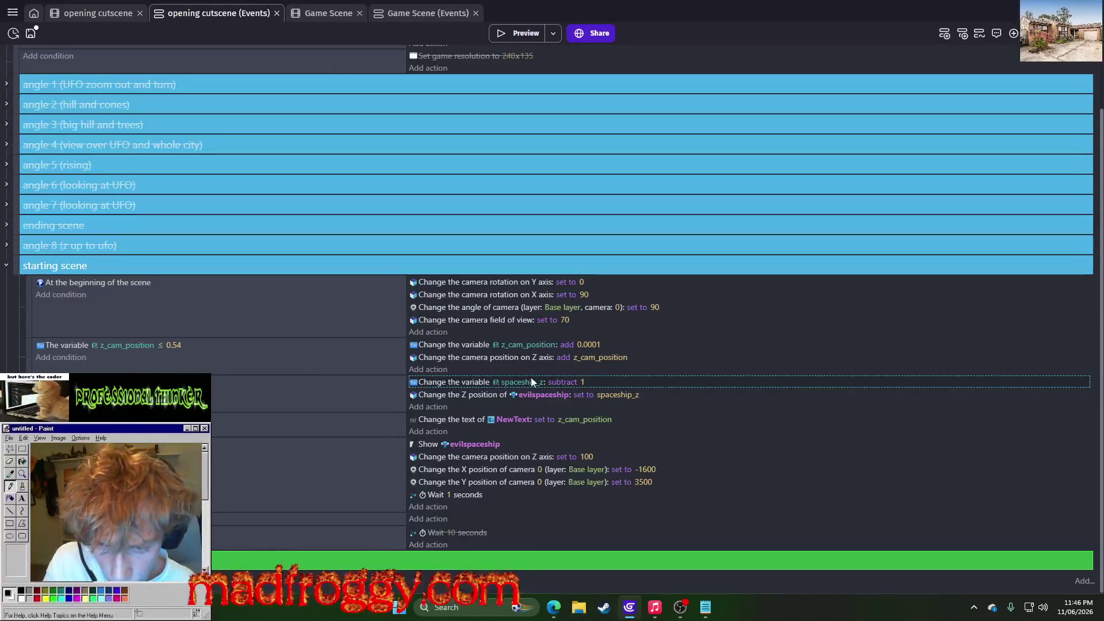
# Make the evilspaceship Z action subtract spaceship_z, then preview the scene
pyautogui.click(478, 396)
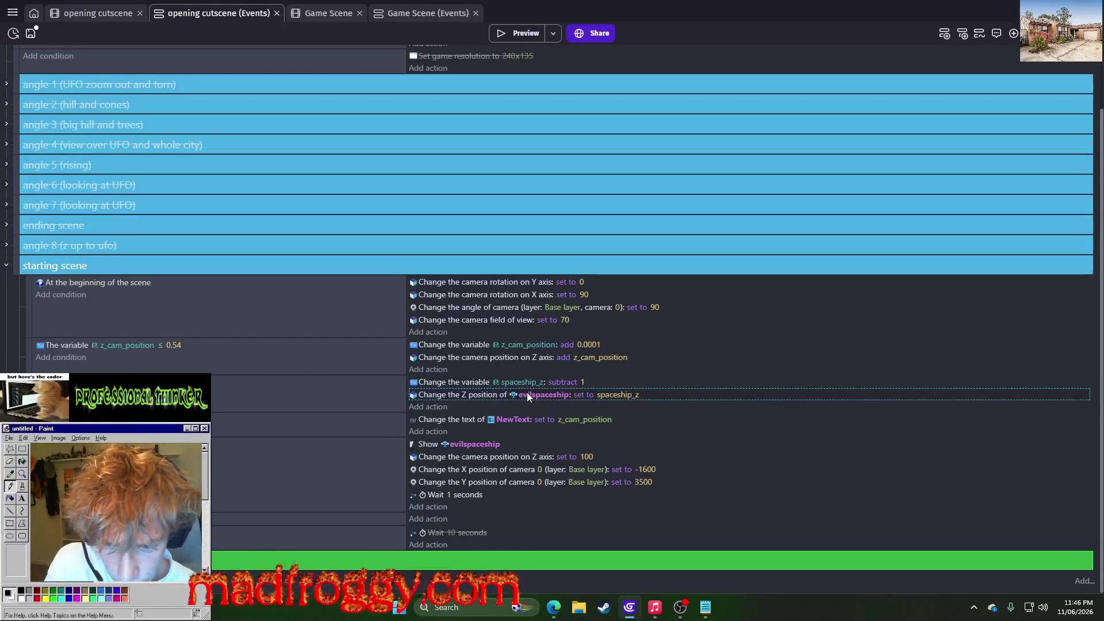
pyautogui.click(590, 396)
pyautogui.click(598, 420)
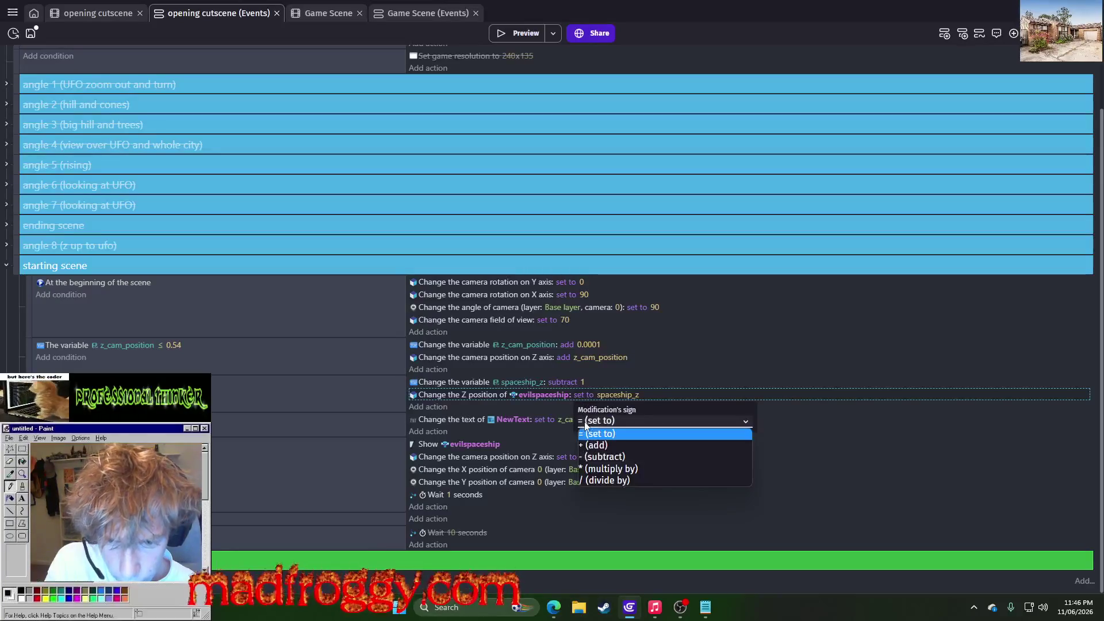
pyautogui.click(602, 457)
pyautogui.click(658, 360)
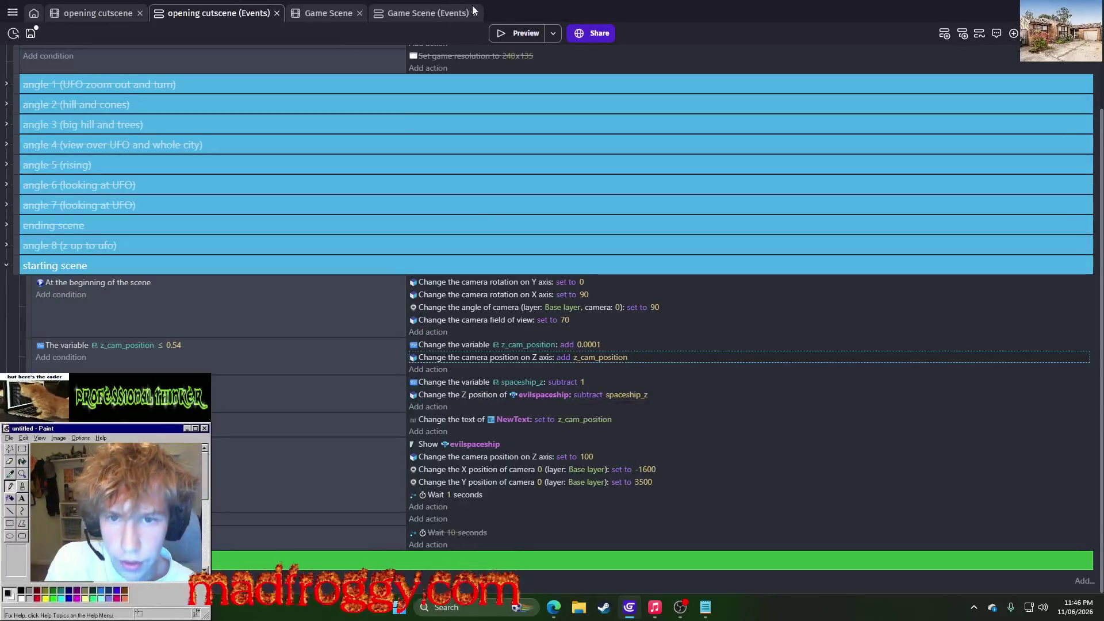
pyautogui.click(523, 33)
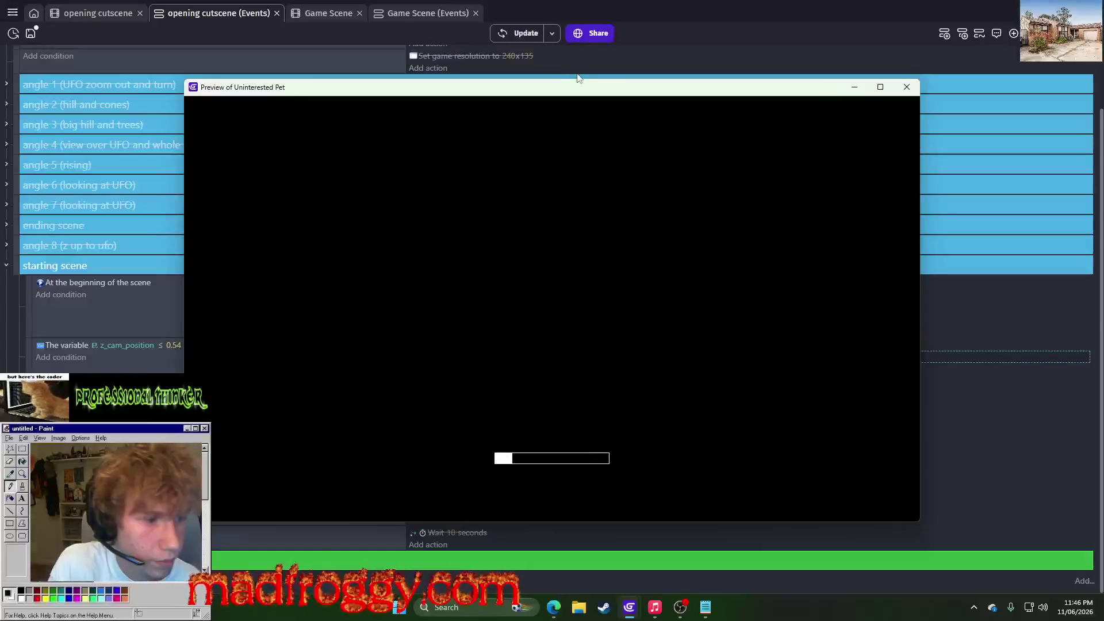
# Change the camera Z action's sign to 'set to' z_cam_position
pyautogui.click(906, 88)
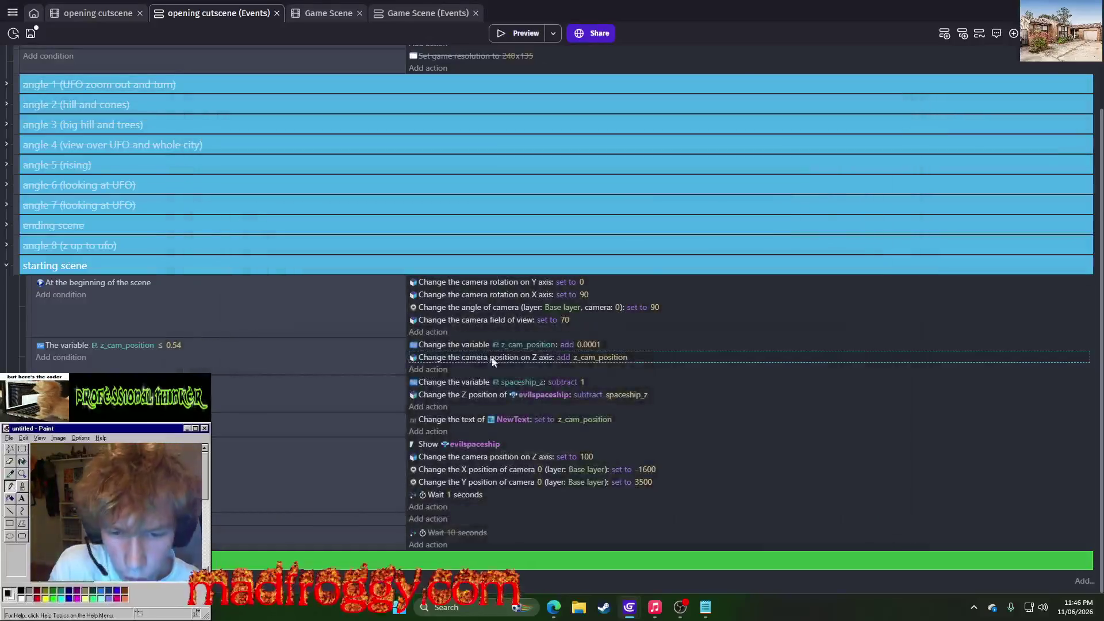
pyautogui.click(565, 356)
pyautogui.click(575, 386)
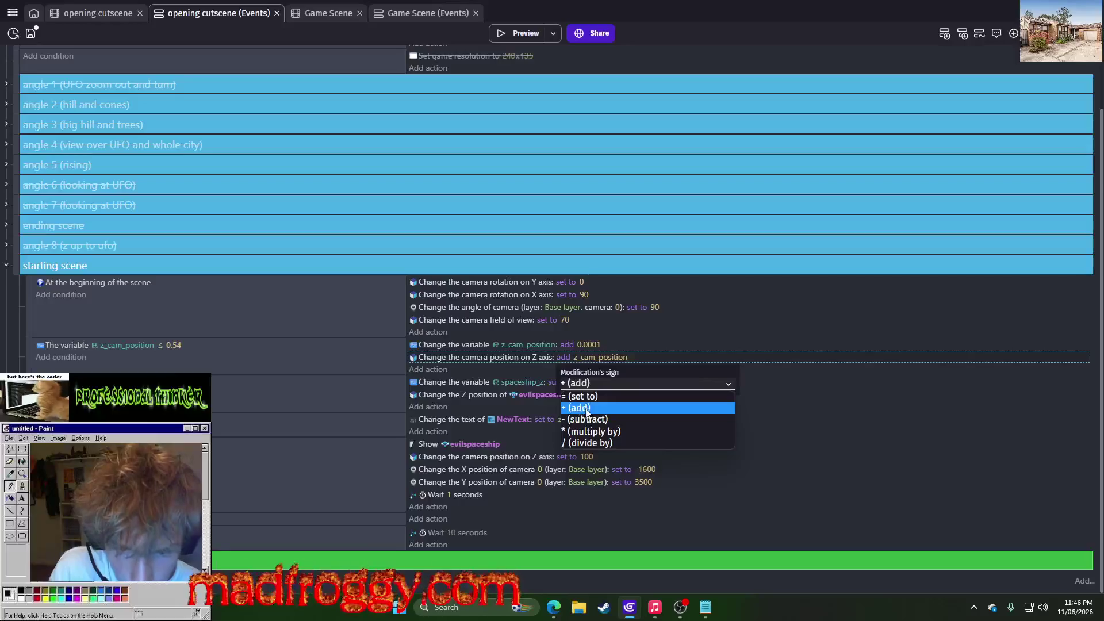
pyautogui.click(588, 420)
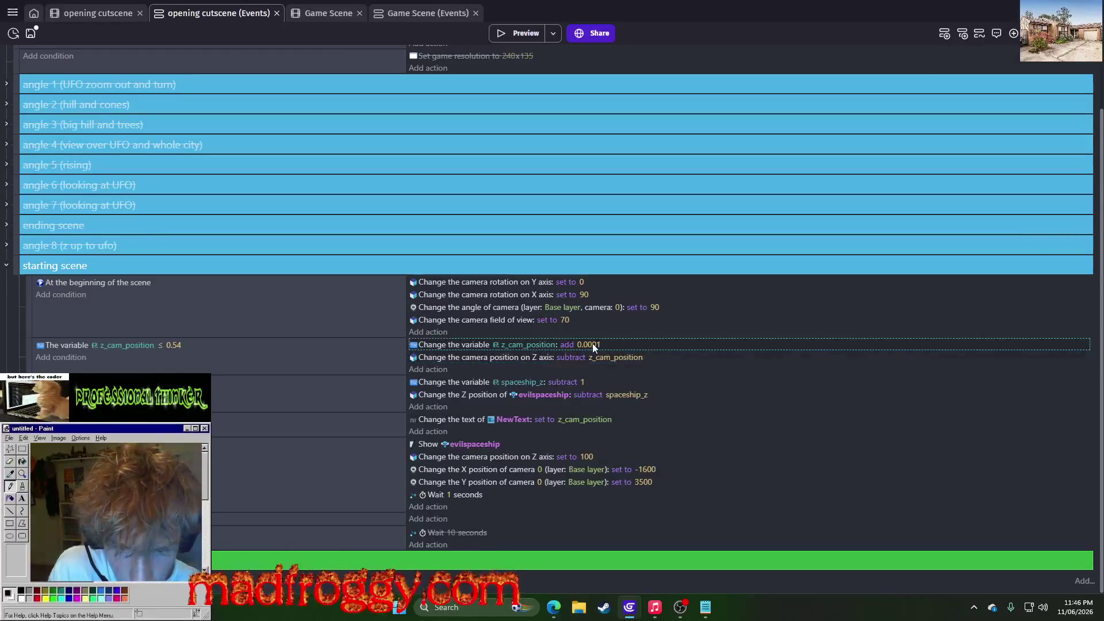
pyautogui.click(578, 357)
pyautogui.click(591, 384)
pyautogui.click(587, 396)
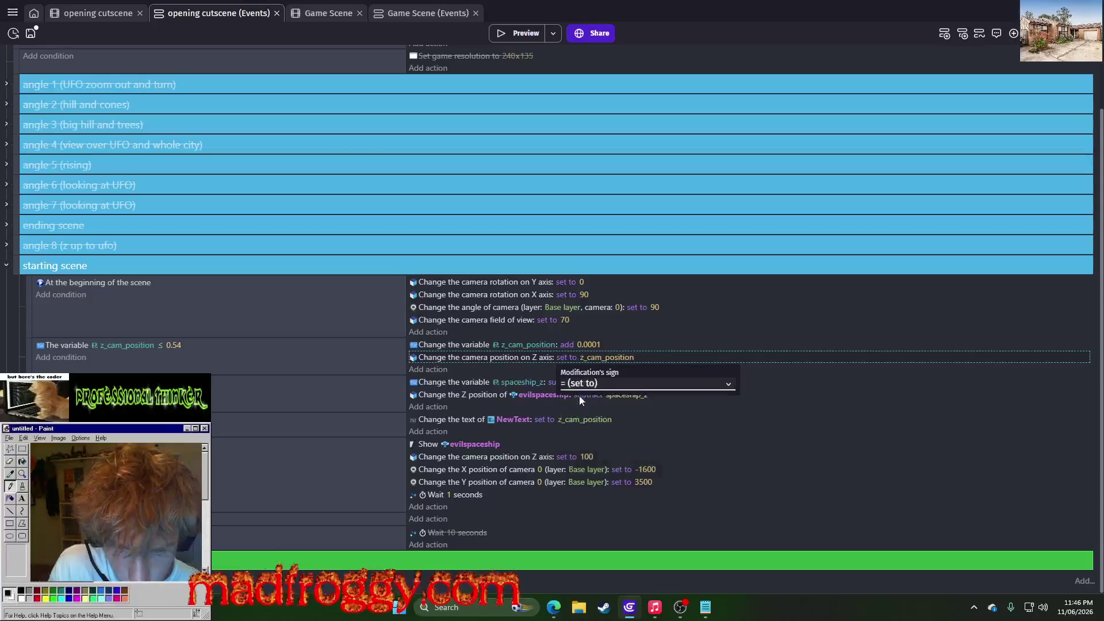
pyautogui.click(539, 370)
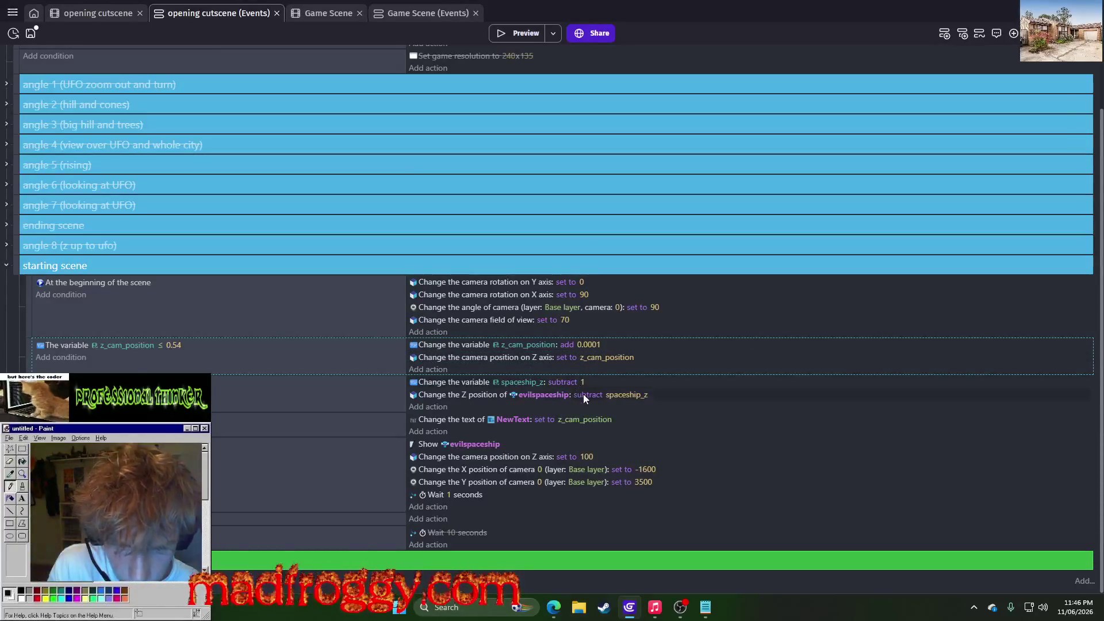
# Set evilspaceship's Z directly to spaceship_z, preview, then select the z_cam_position event
pyautogui.click(587, 394)
pyautogui.click(592, 420)
pyautogui.click(598, 433)
pyautogui.click(575, 386)
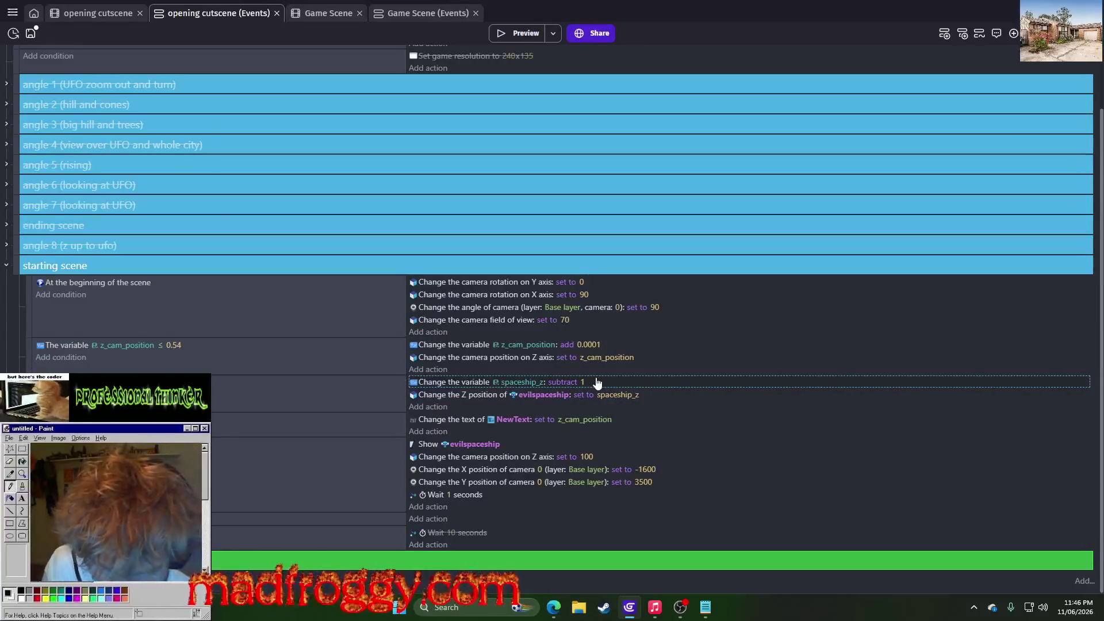
pyautogui.click(514, 34)
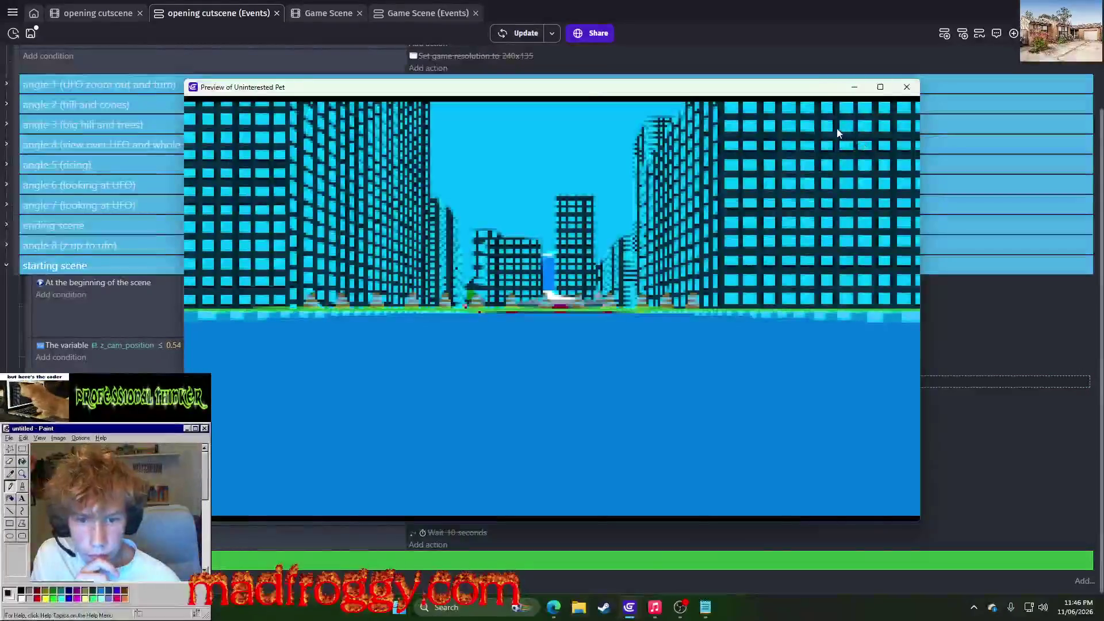
pyautogui.click(906, 87)
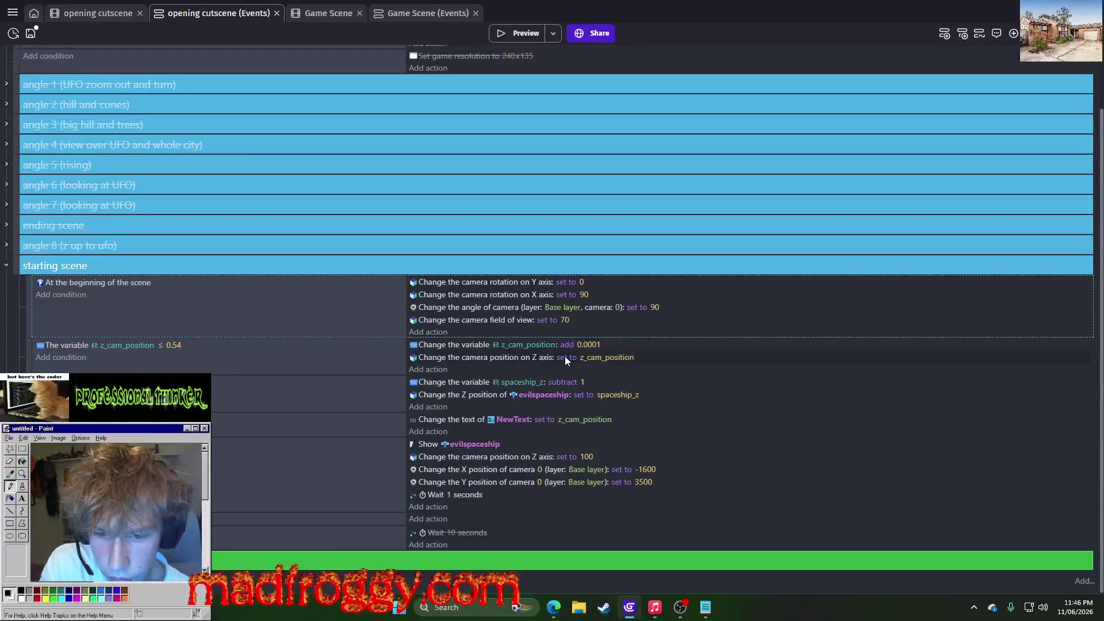
pyautogui.click(658, 325)
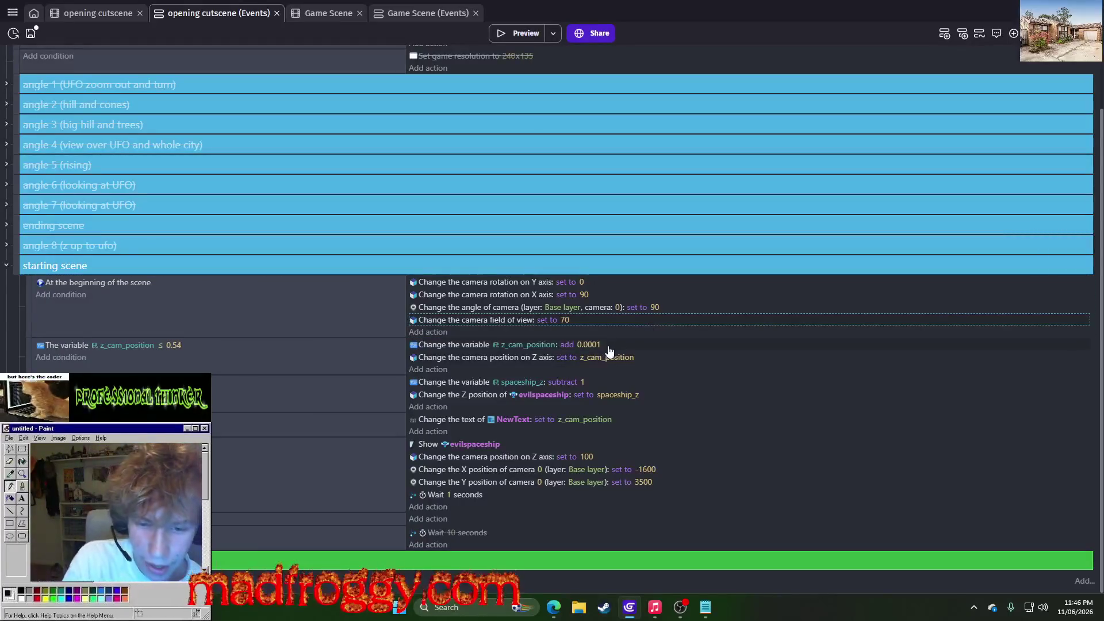
pyautogui.click(756, 350)
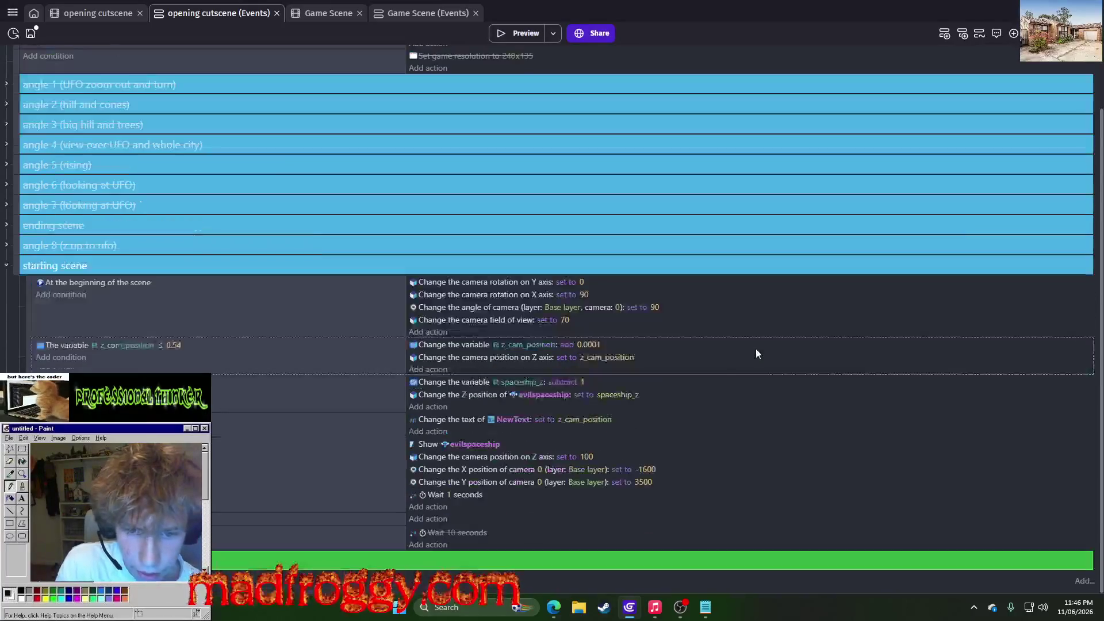
# Undo the recent sign edits with Ctrl+Z so the camera Z adds z_cam_position
pyautogui.hotkey('ctrl', 'z')
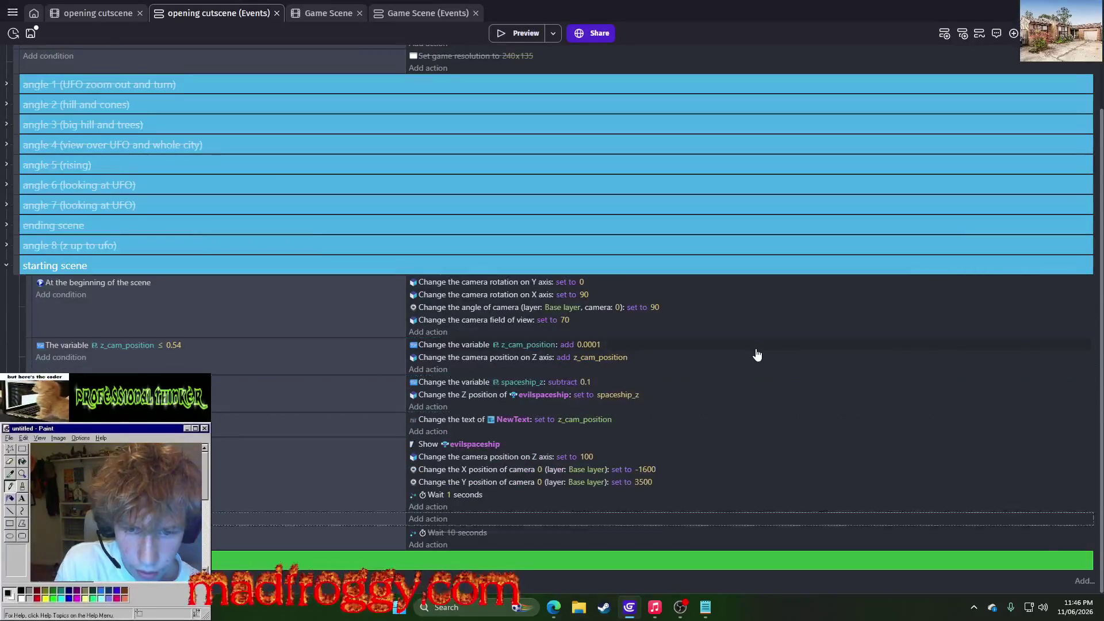
pyautogui.hotkey('ctrl', 'z')
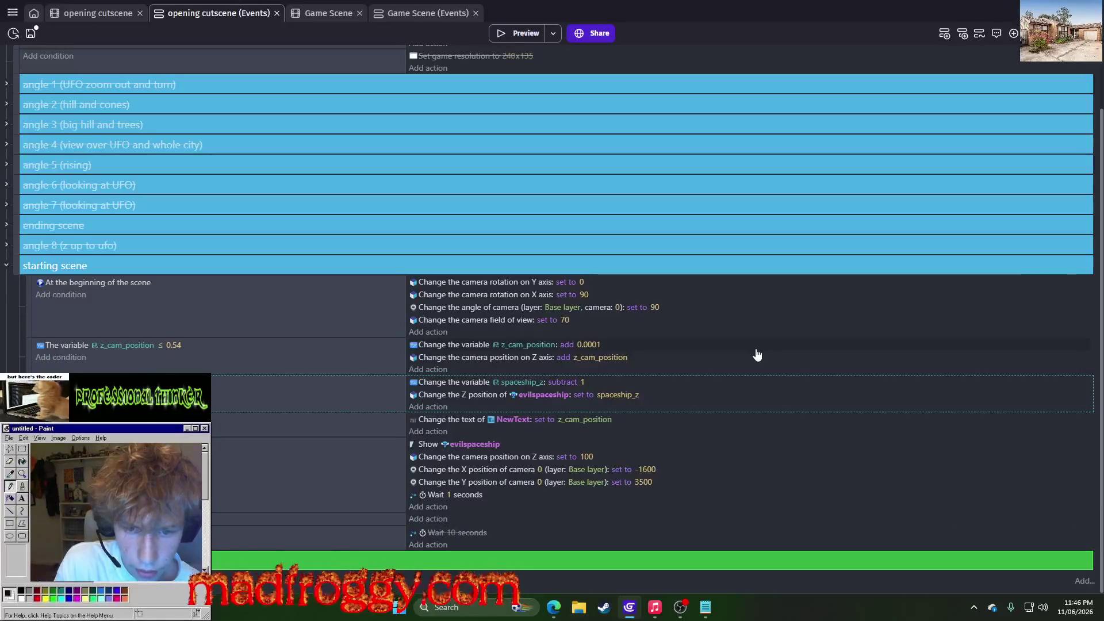
pyautogui.hotkey('ctrl', 'z')
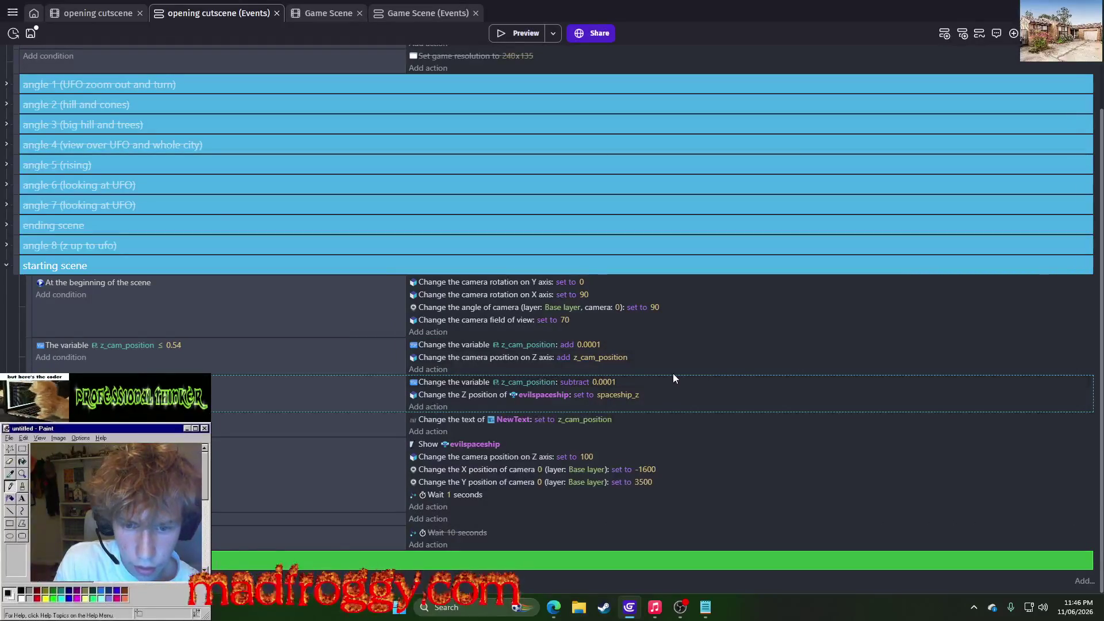
pyautogui.hotkey('ctrl', 'z')
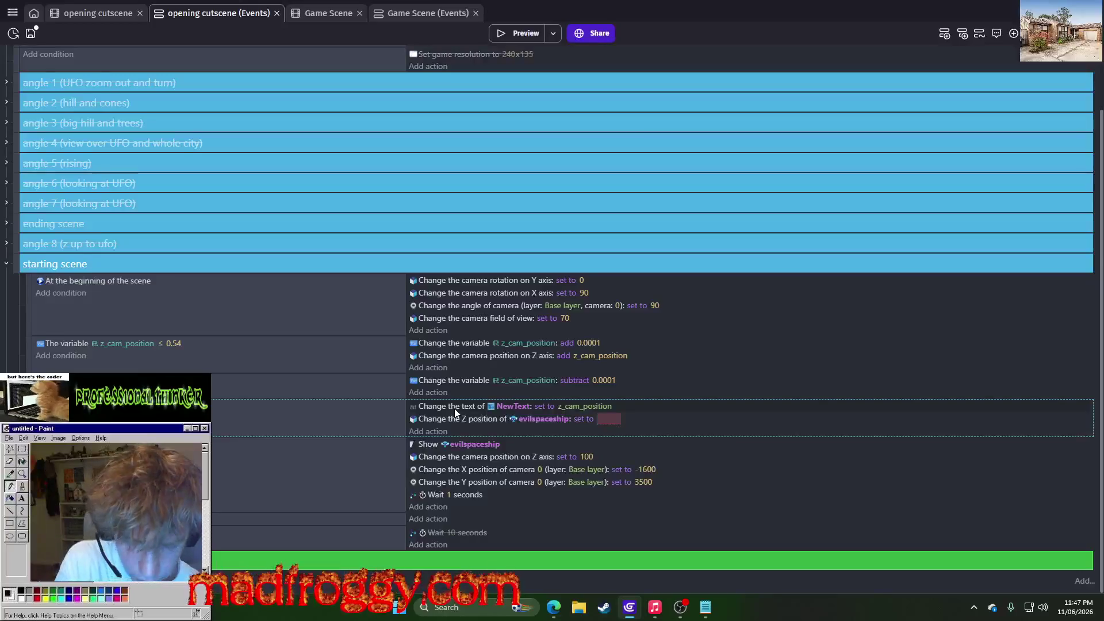
pyautogui.hotkey('ctrl', 'z')
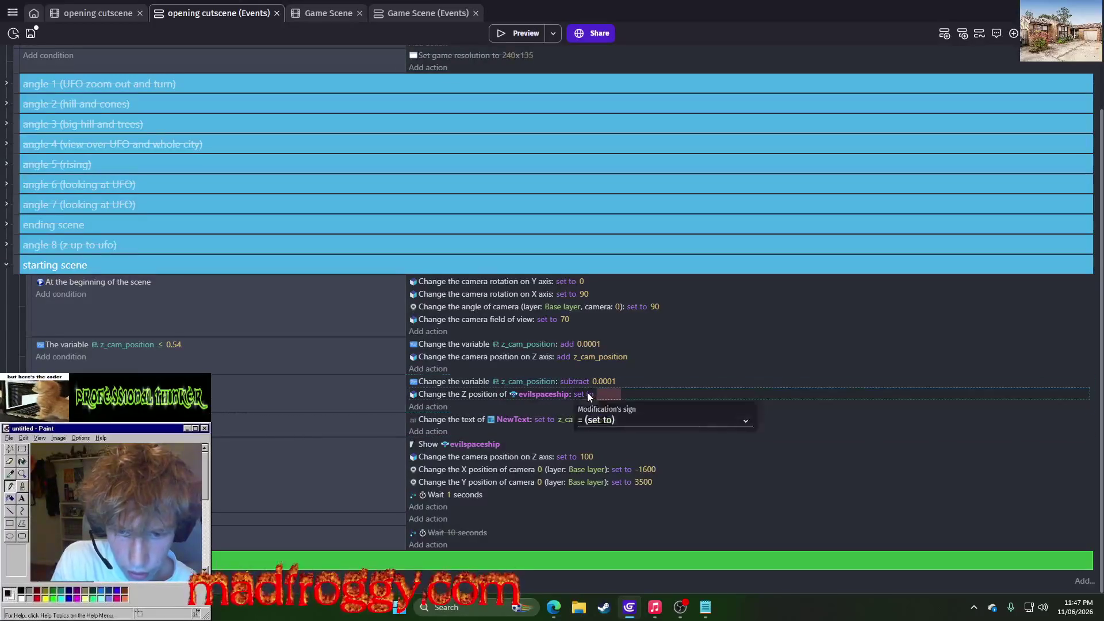
# Make the evilspaceship Z action add z_cam_position, then preview the scene
pyautogui.click(584, 394)
pyautogui.click(604, 420)
pyautogui.click(607, 443)
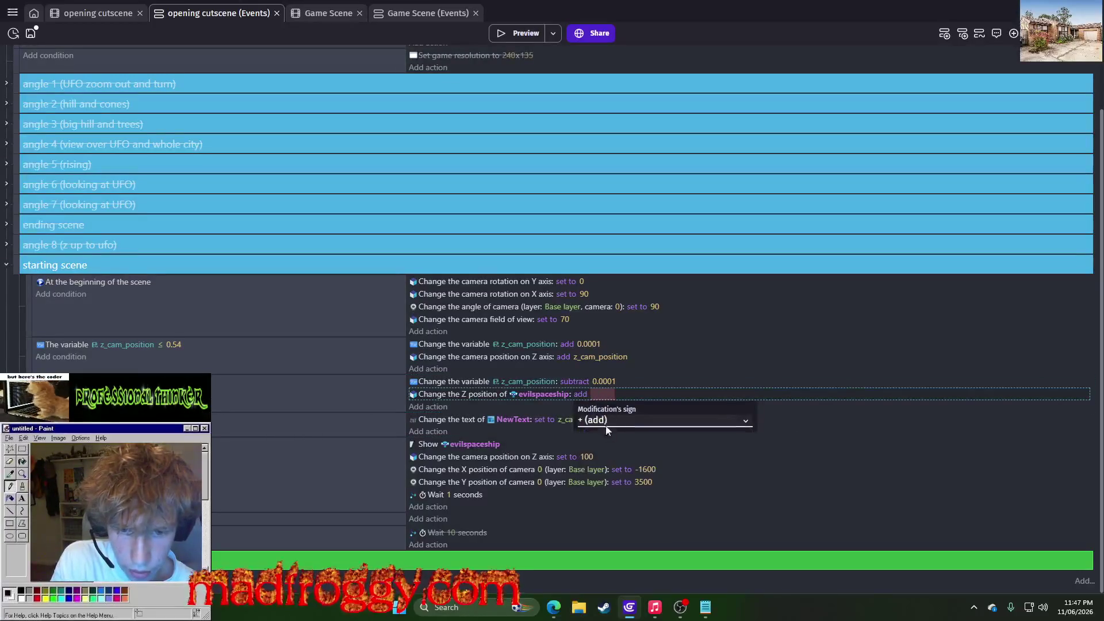
pyautogui.click(599, 393)
pyautogui.write('z')
pyautogui.click(635, 435)
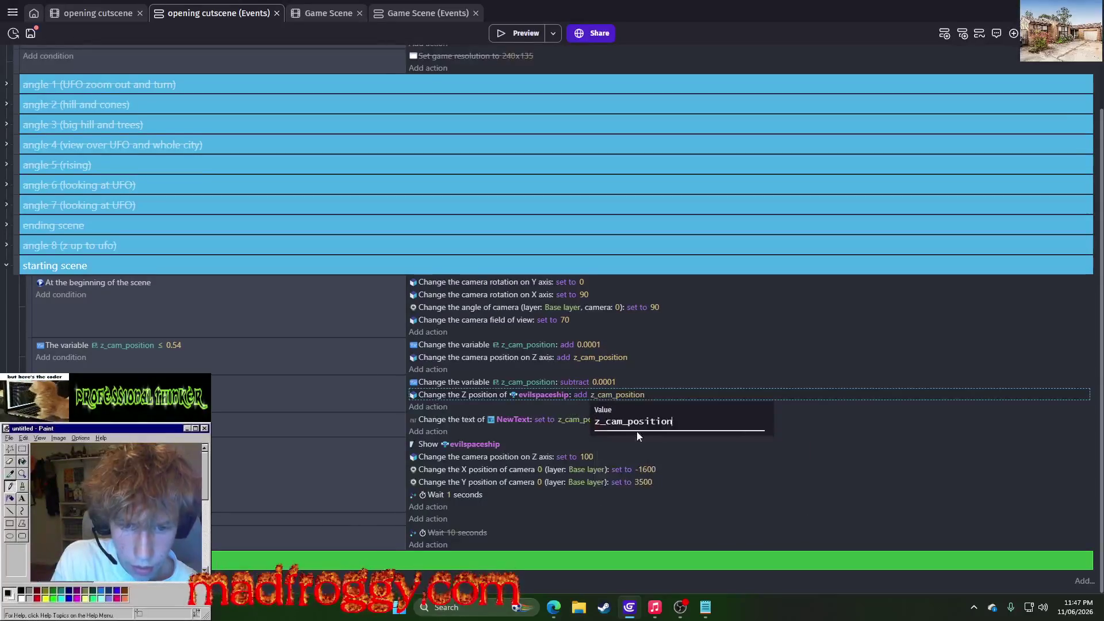
pyautogui.click(624, 330)
pyautogui.click(505, 26)
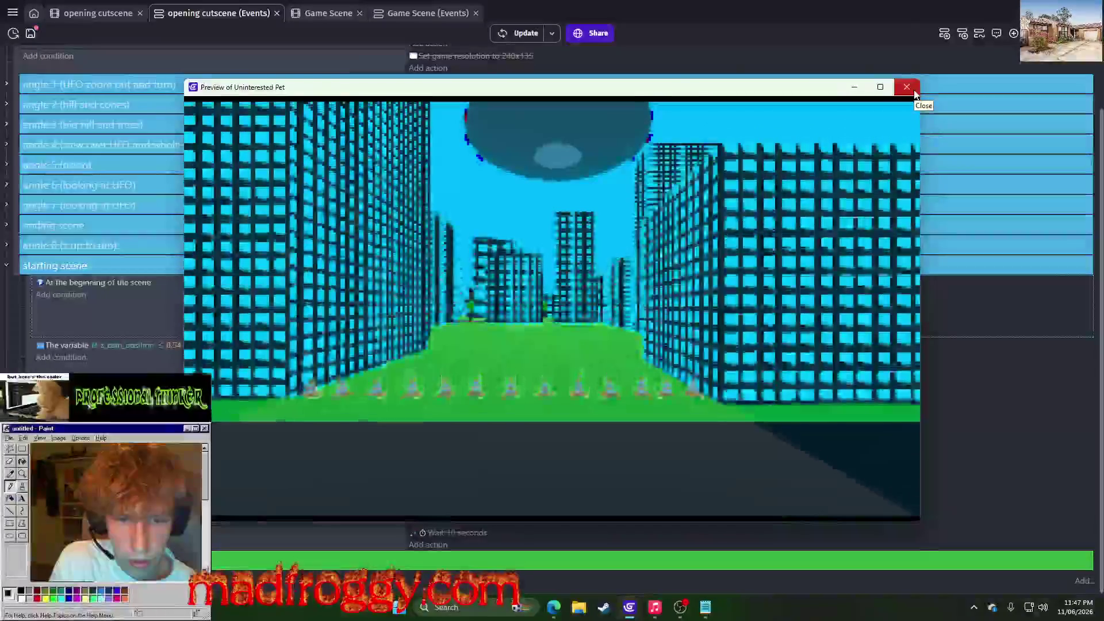
pyautogui.click(907, 86)
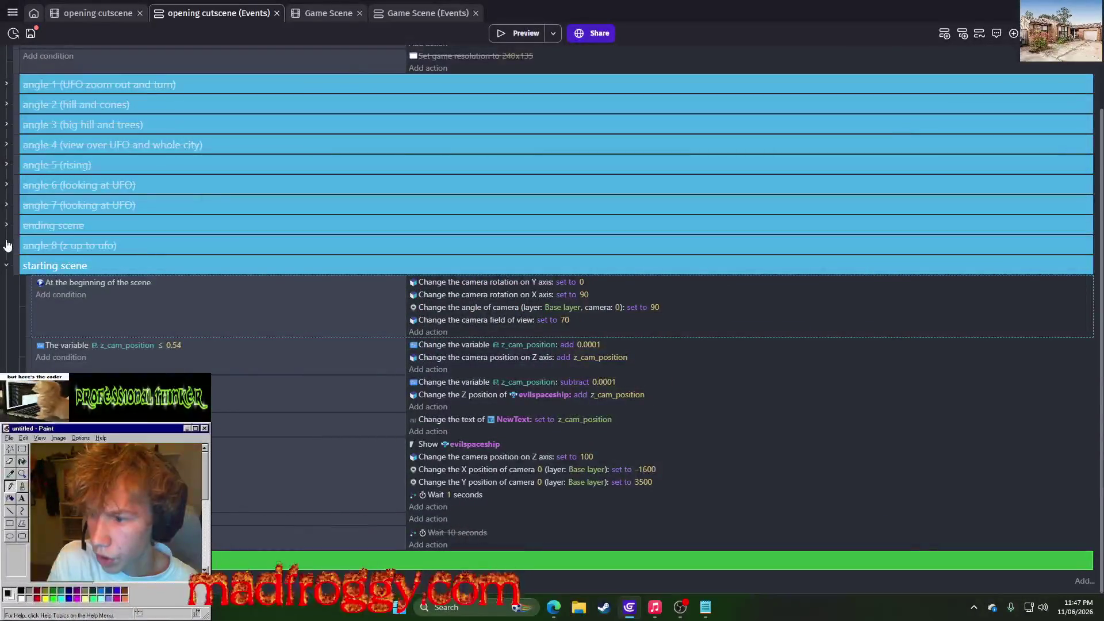
# Switch the evilspaceship Z action to subtract z_cam_position and preview it
pyautogui.click(7, 245)
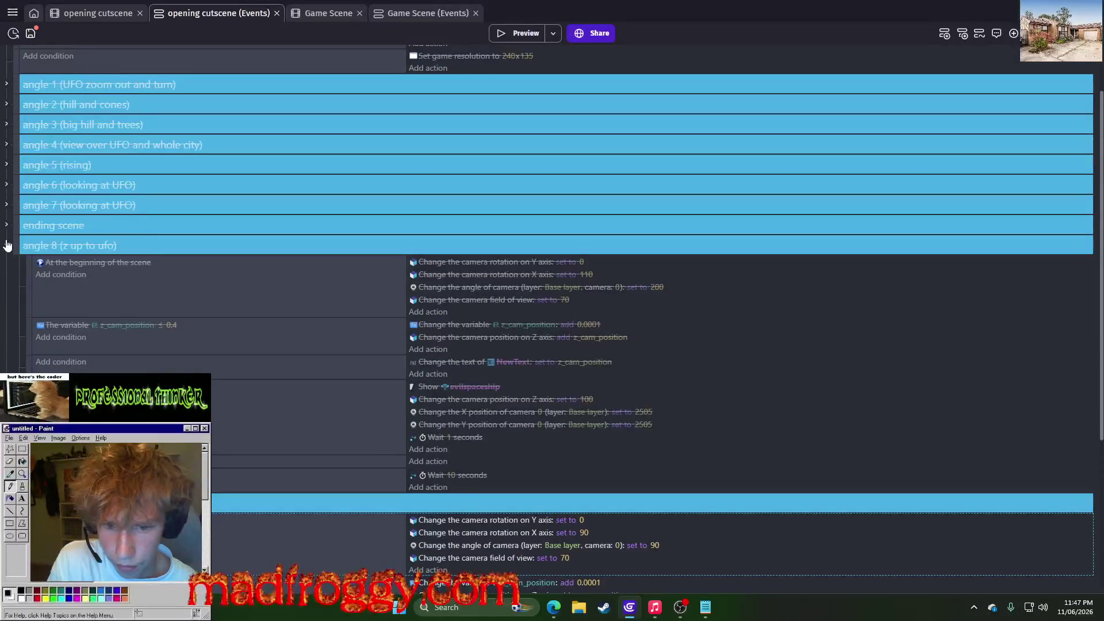
pyautogui.click(7, 245)
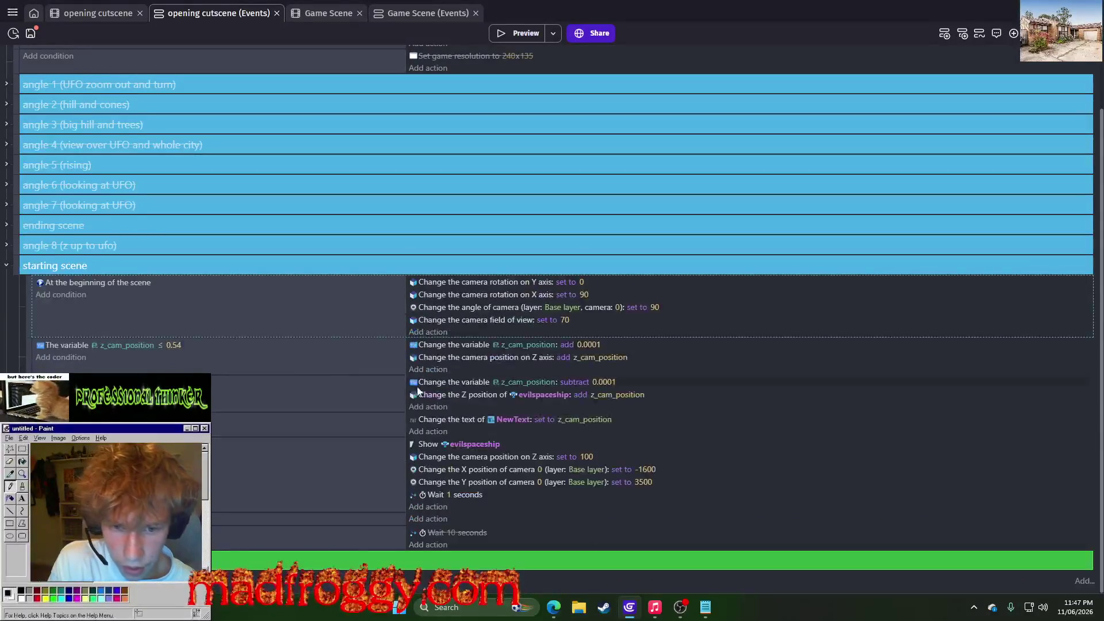
pyautogui.click(580, 394)
pyautogui.click(598, 422)
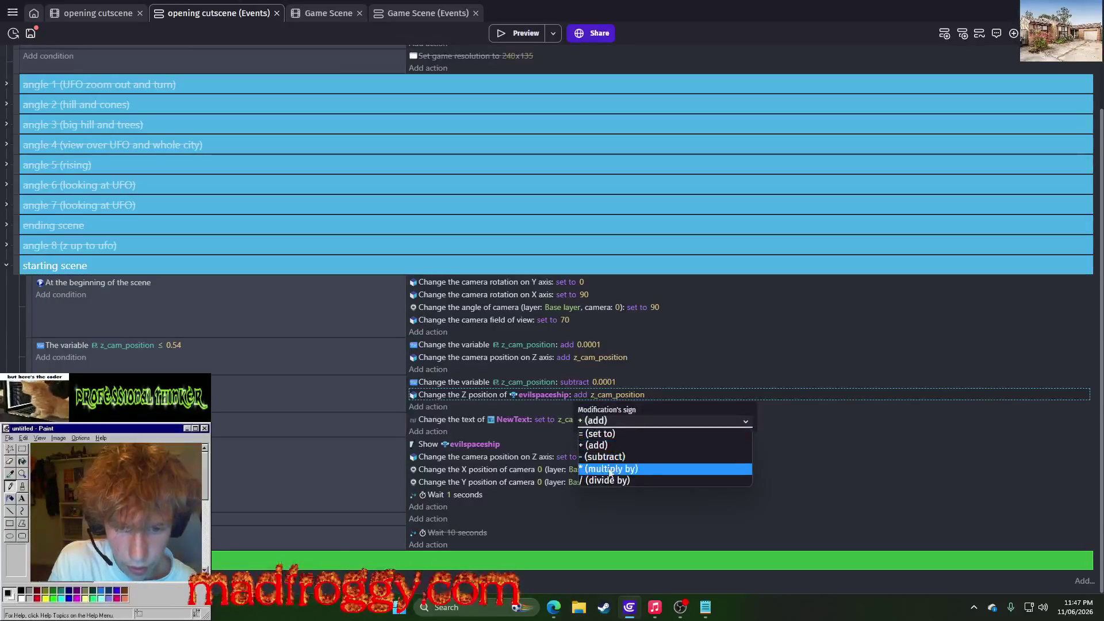
pyautogui.click(604, 456)
pyautogui.click(656, 357)
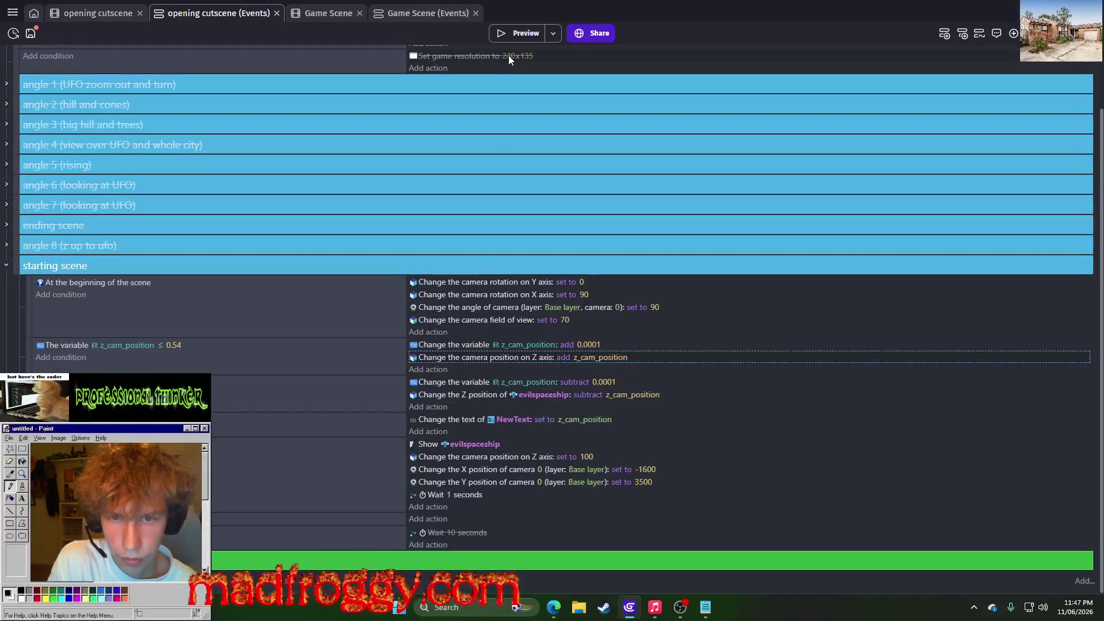
pyautogui.click(516, 33)
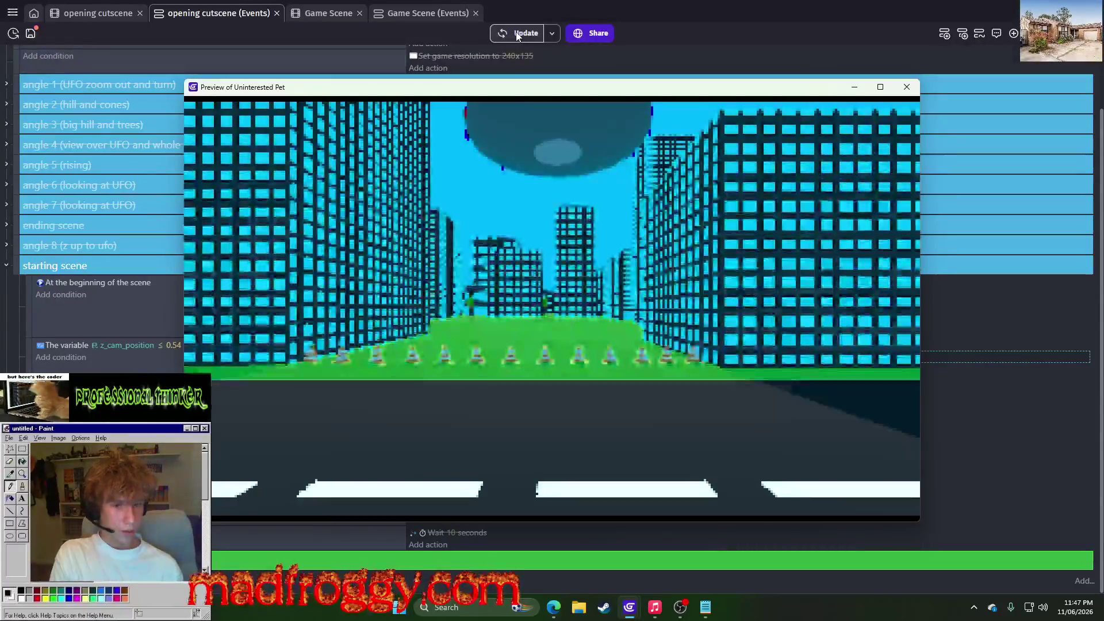
pyautogui.click(907, 87)
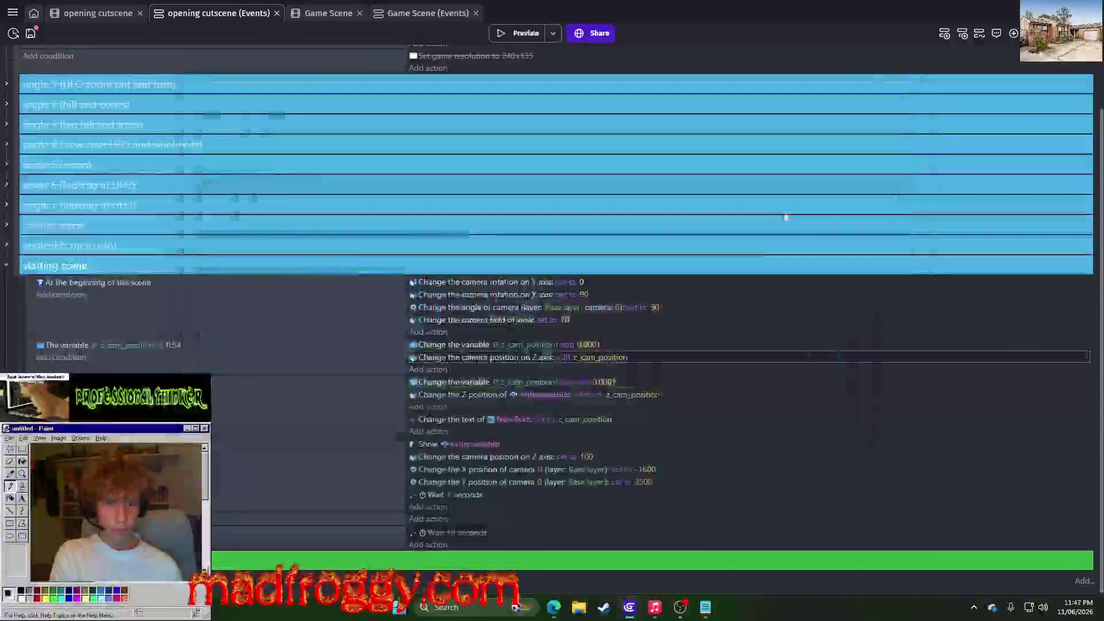
# Change the value subtracted from z_cam_position to 1 and preview the cutscene
pyautogui.click(589, 345)
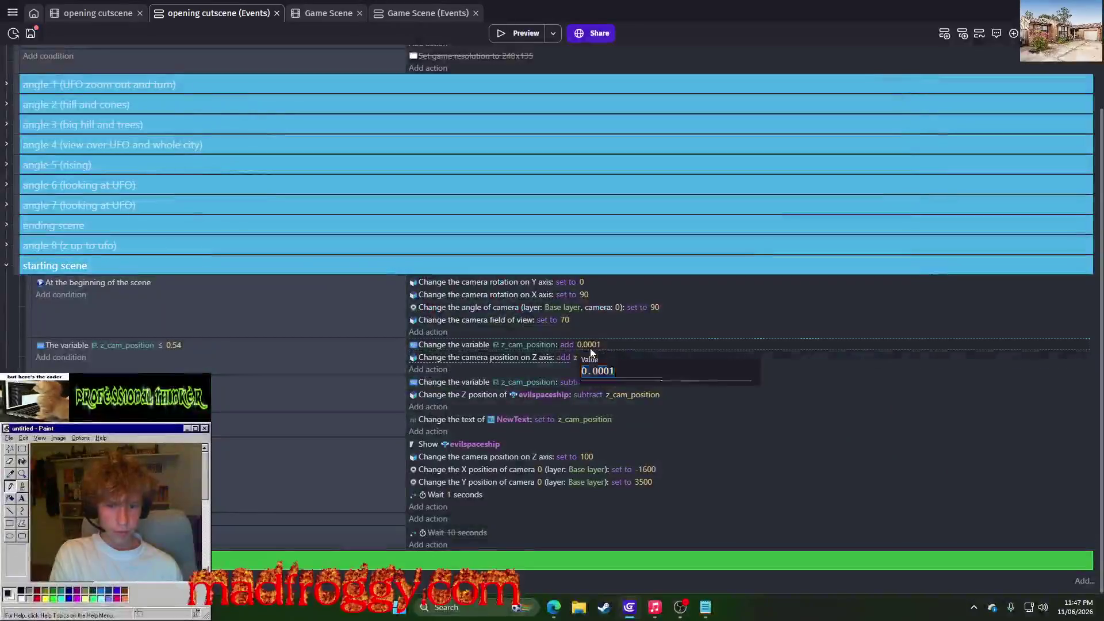
pyautogui.click(598, 383)
pyautogui.click(601, 381)
pyautogui.write('1')
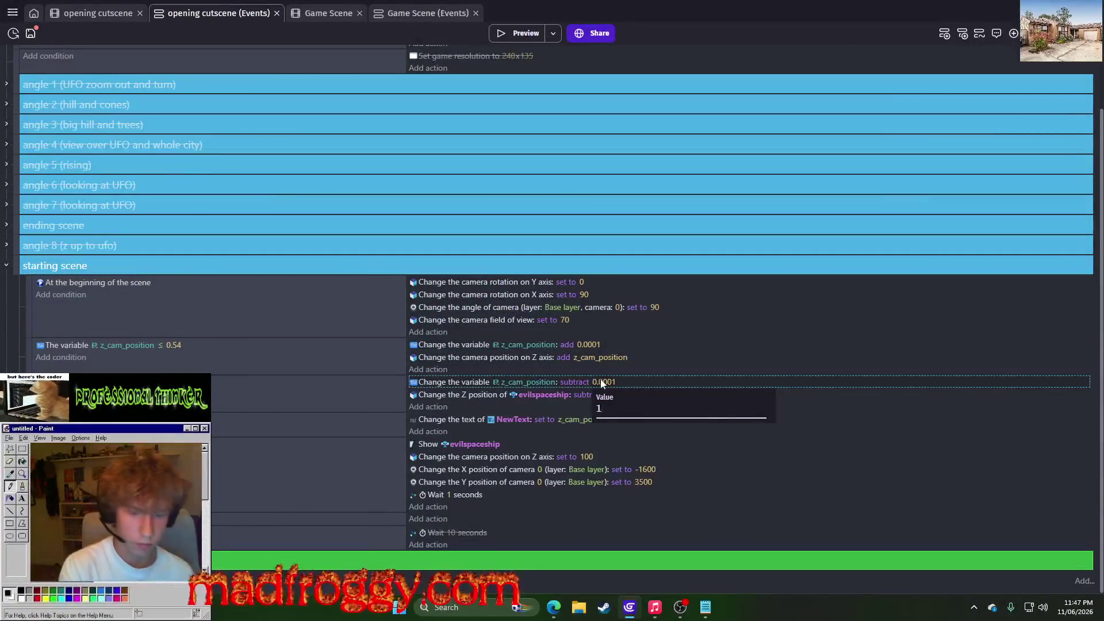
pyautogui.press('Return')
pyautogui.click(525, 32)
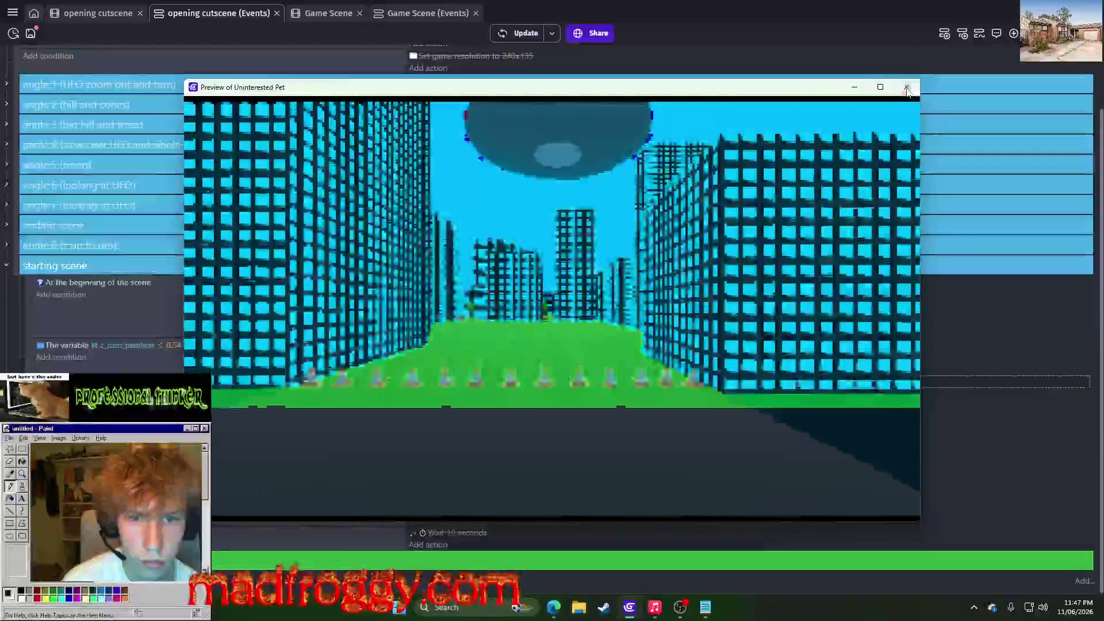
pyautogui.click(907, 87)
# Delete the evilspaceship instance in the opening cutscene scene editor and preview again
pyautogui.click(108, 15)
pyautogui.click(438, 158)
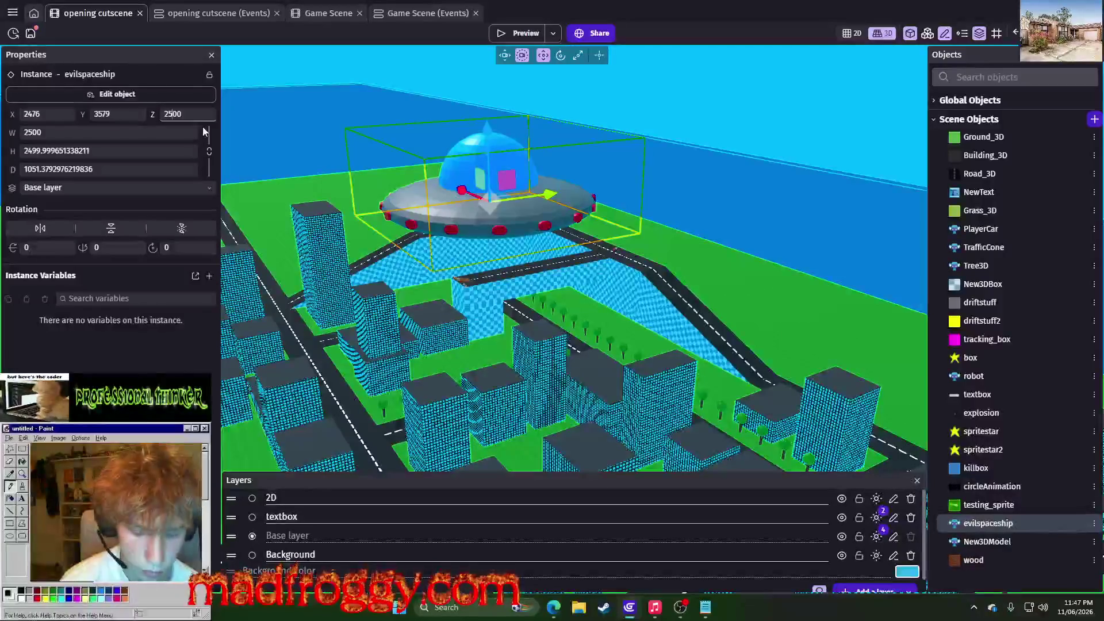
pyautogui.press('Delete')
pyautogui.click(498, 35)
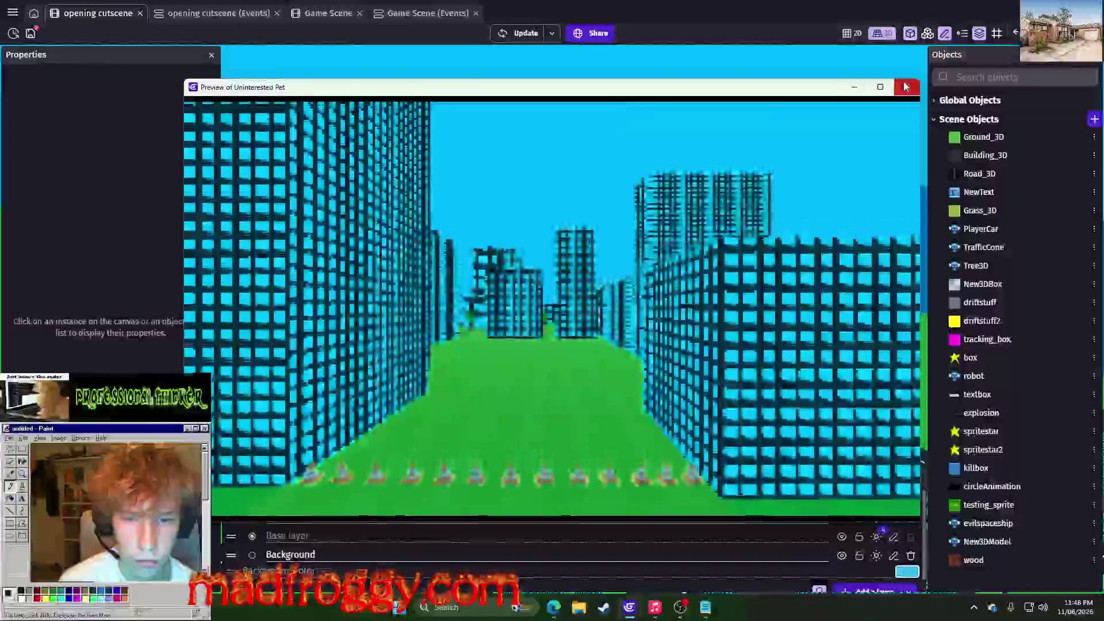
pyautogui.click(905, 87)
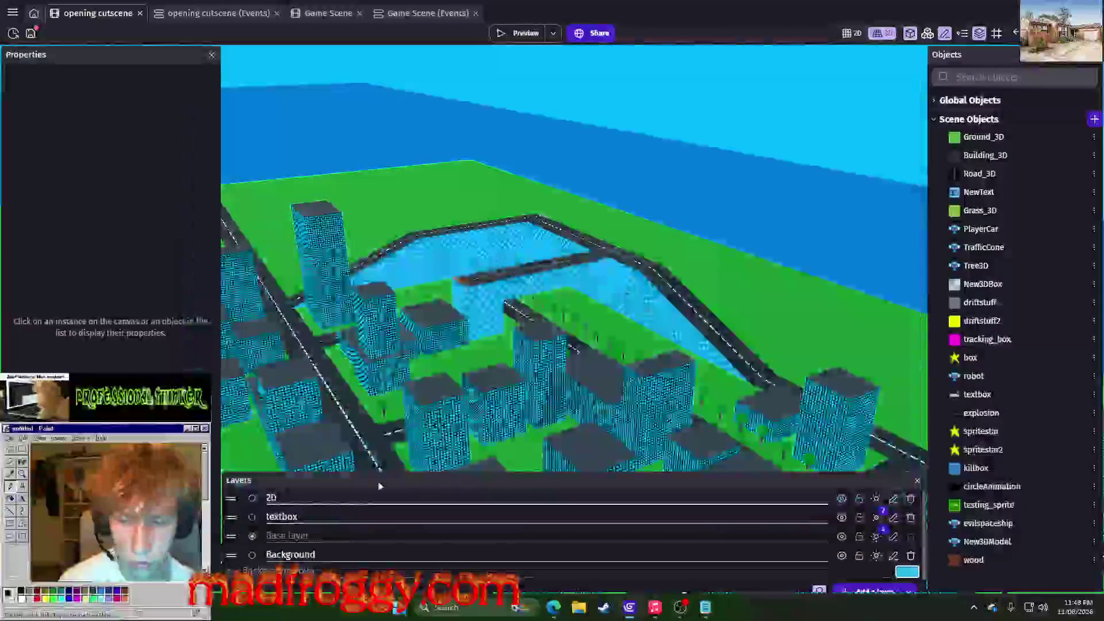
# Pick the evilspaceship Tween object Z position action for the starting scene event
pyautogui.click(187, 9)
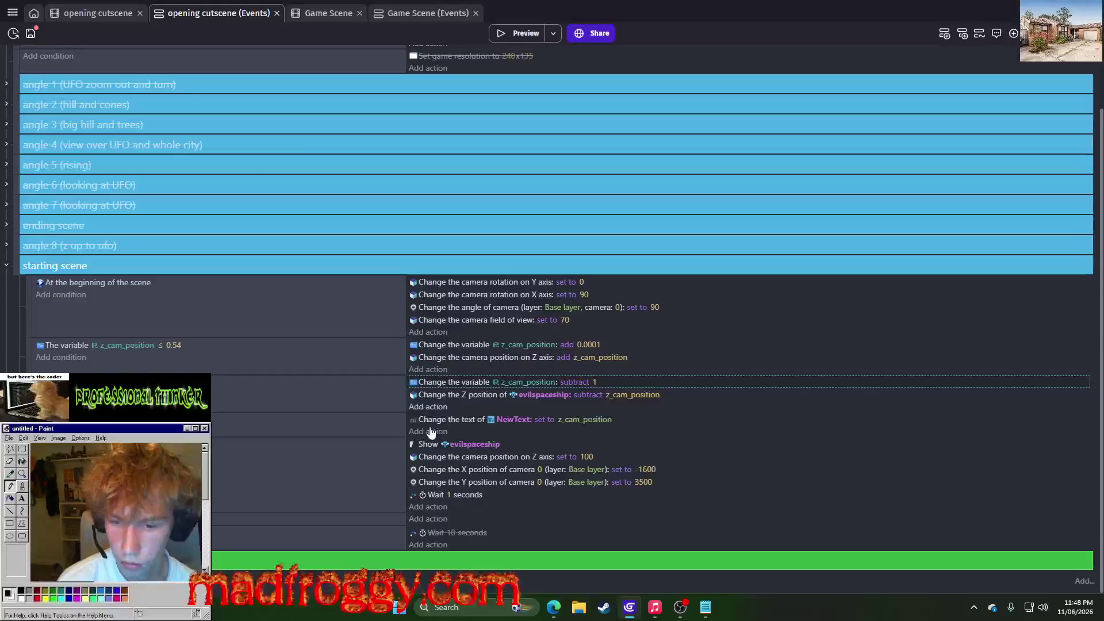
pyautogui.write('tween')
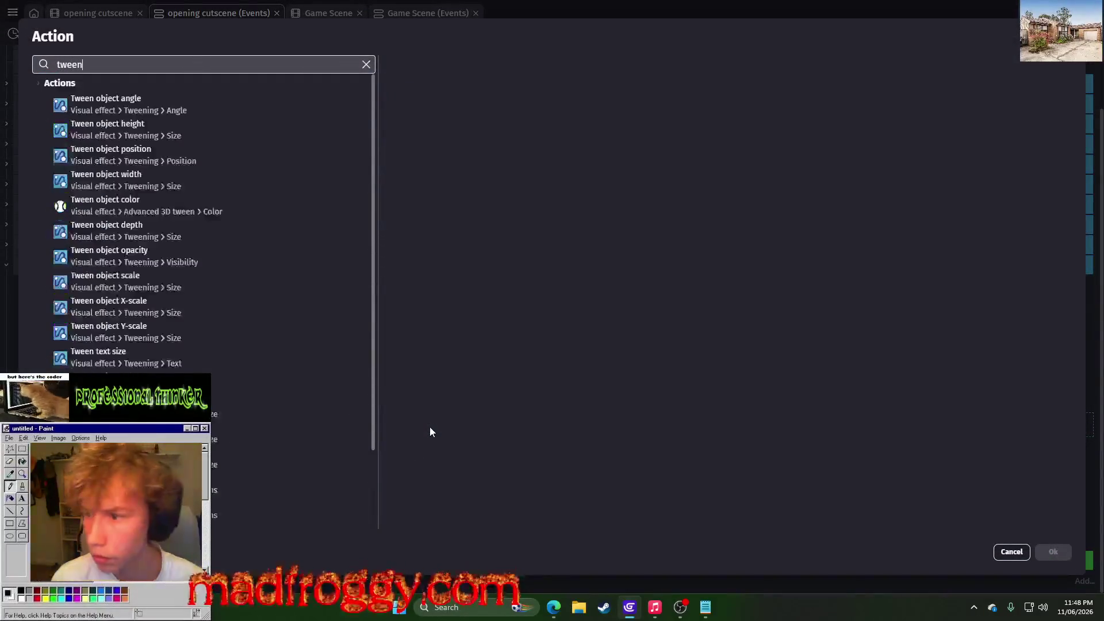
pyautogui.scroll(-2, 170, 326)
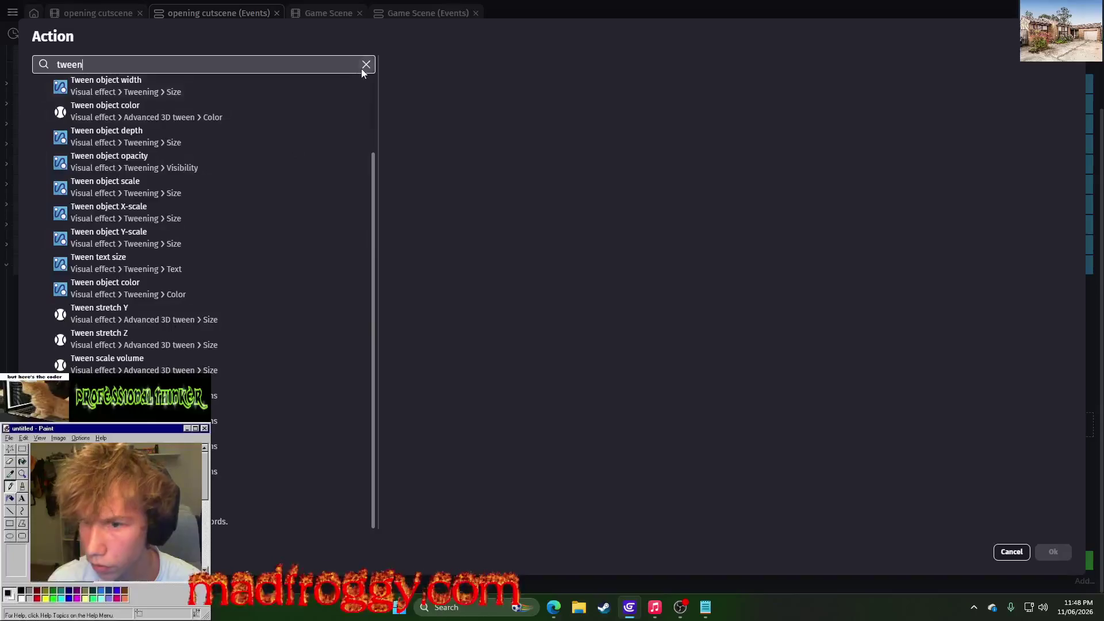
pyautogui.hotkey('ctrl', 'a')
pyautogui.press('BackSpace')
pyautogui.scroll(-1, 123, 256)
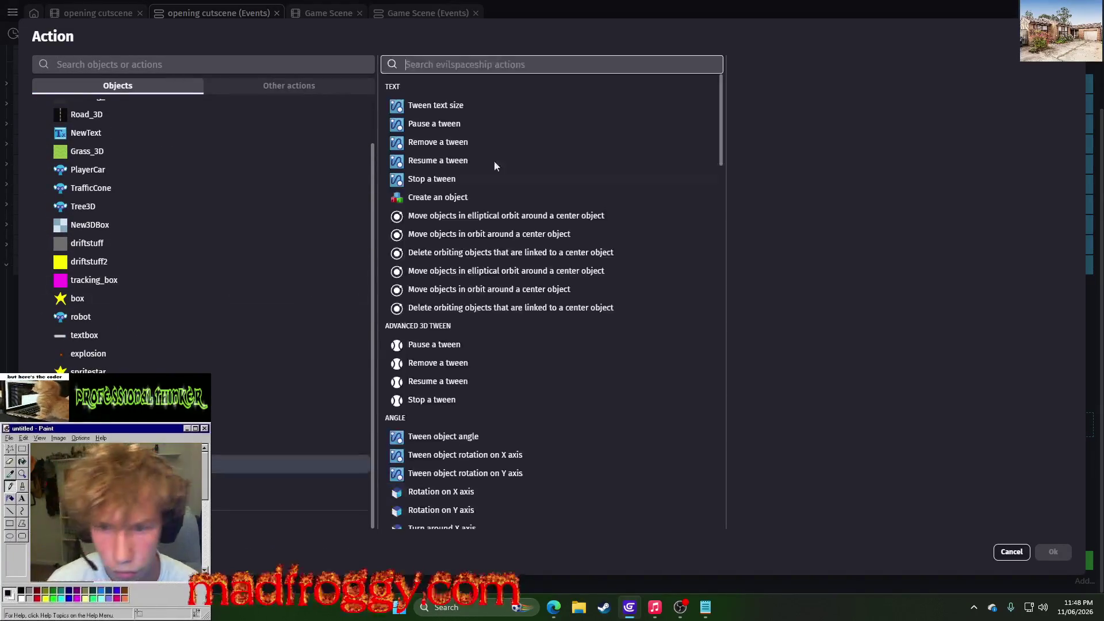
pyautogui.scroll(-2, 476, 335)
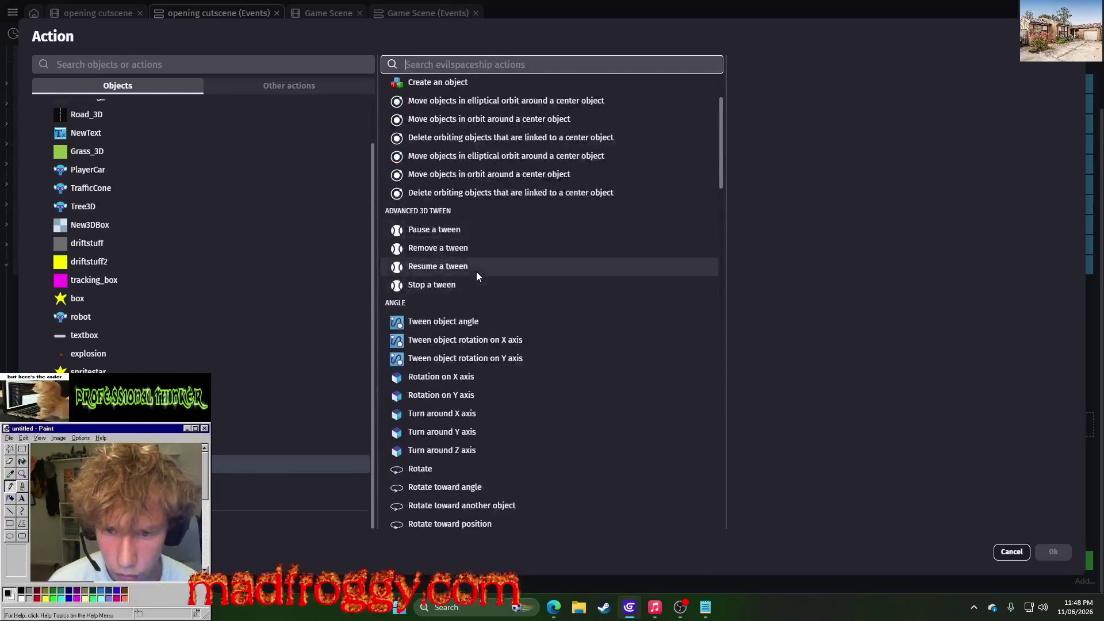
pyautogui.scroll(-4, 476, 267)
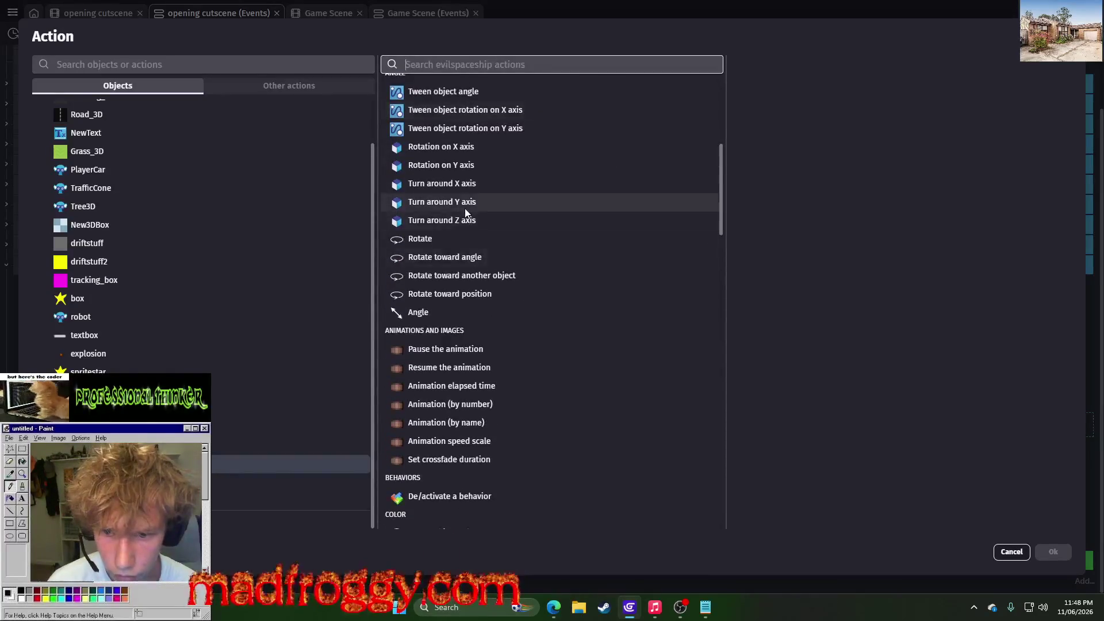
pyautogui.scroll(-5, 465, 208)
pyautogui.scroll(-10, 596, 226)
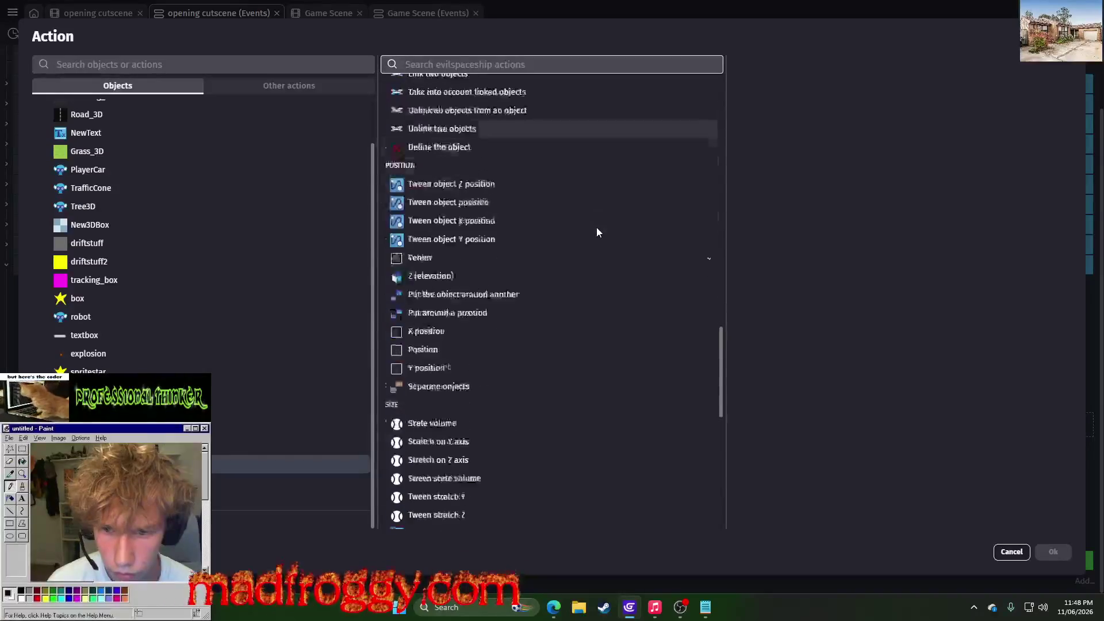
pyautogui.scroll(5, 451, 268)
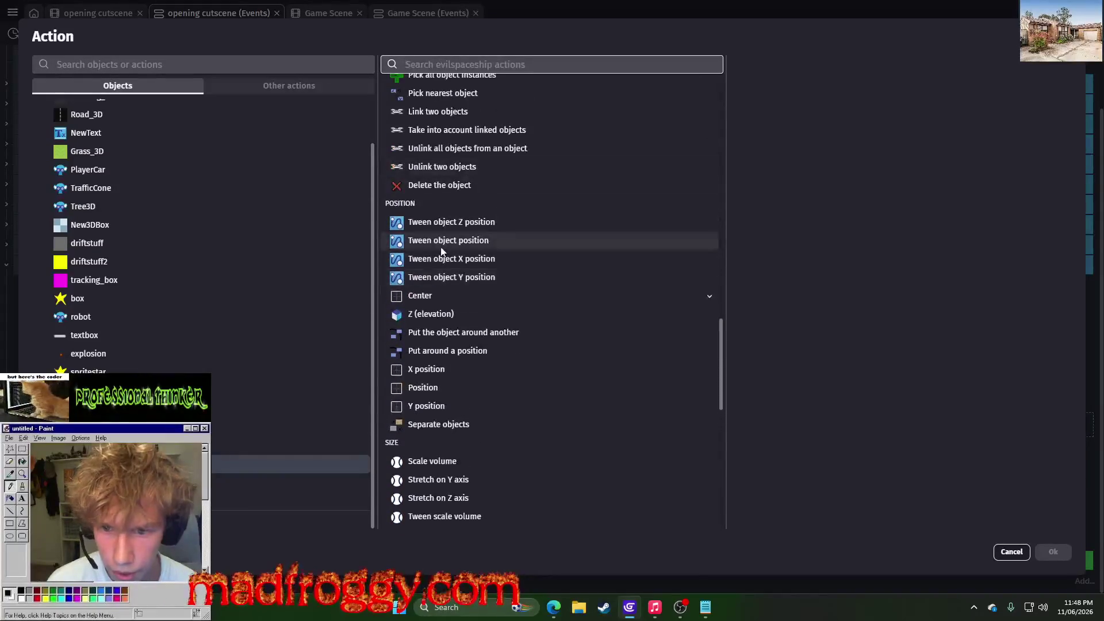
pyautogui.click(454, 226)
pyautogui.write('"movespaceship"')
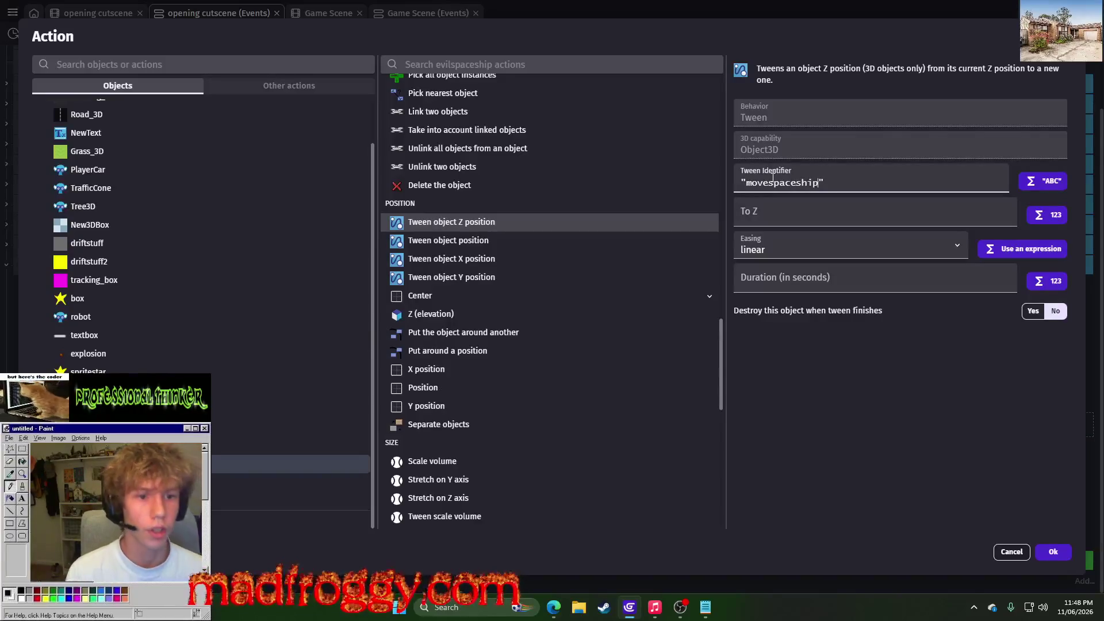
# Tween to Z 1103 over 1 second and confirm the movespaceship action
pyautogui.click(822, 217)
pyautogui.write('1103')
pyautogui.press('Tab')
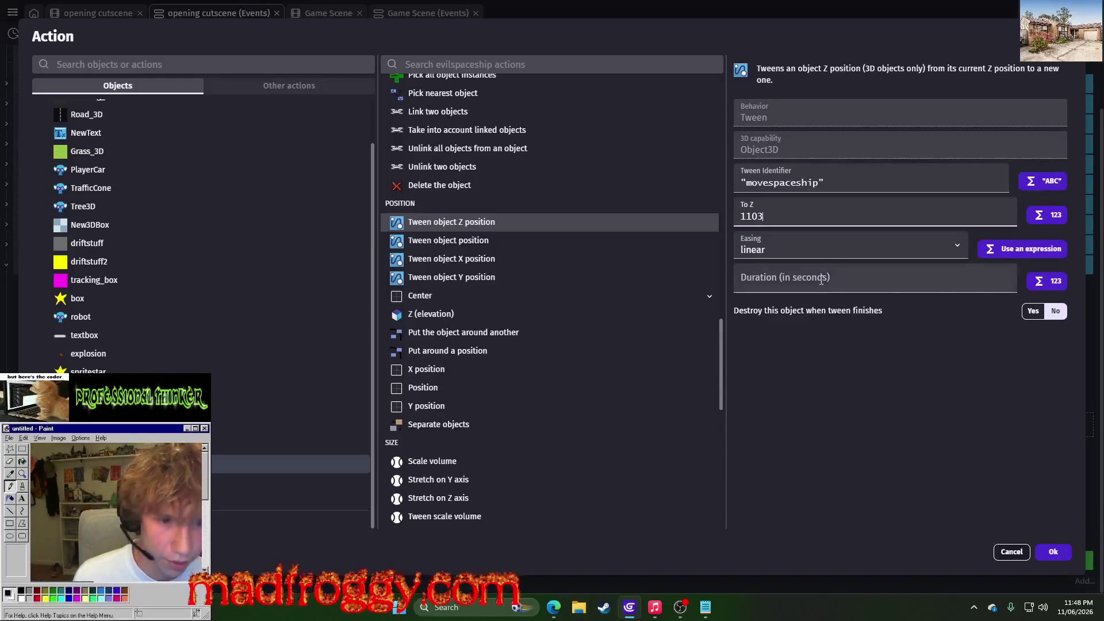
pyautogui.write('1')
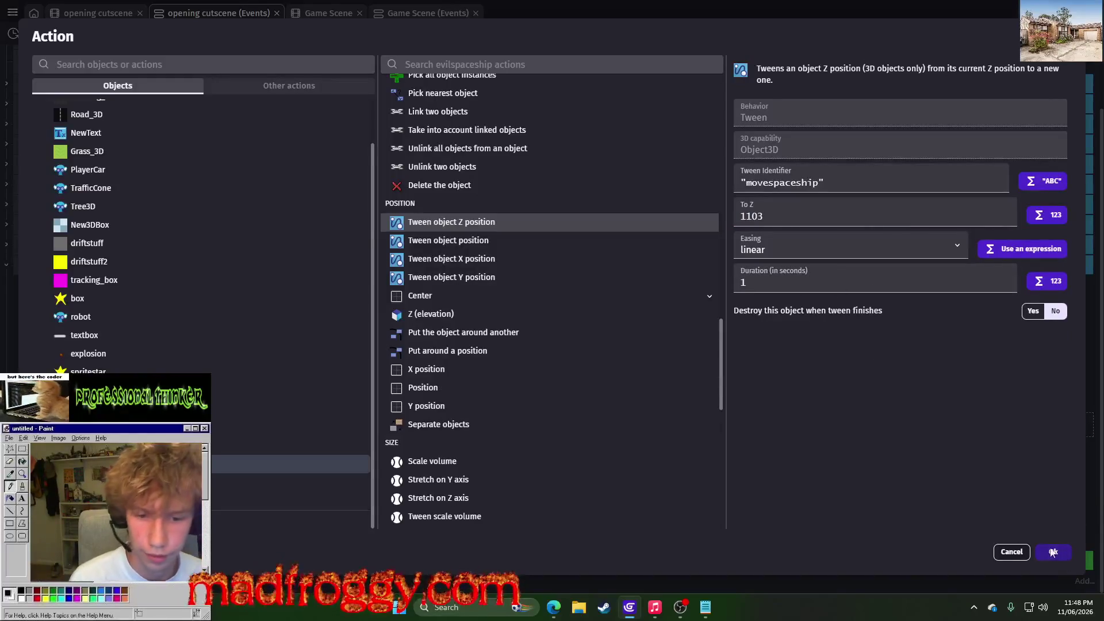
pyautogui.click(1052, 552)
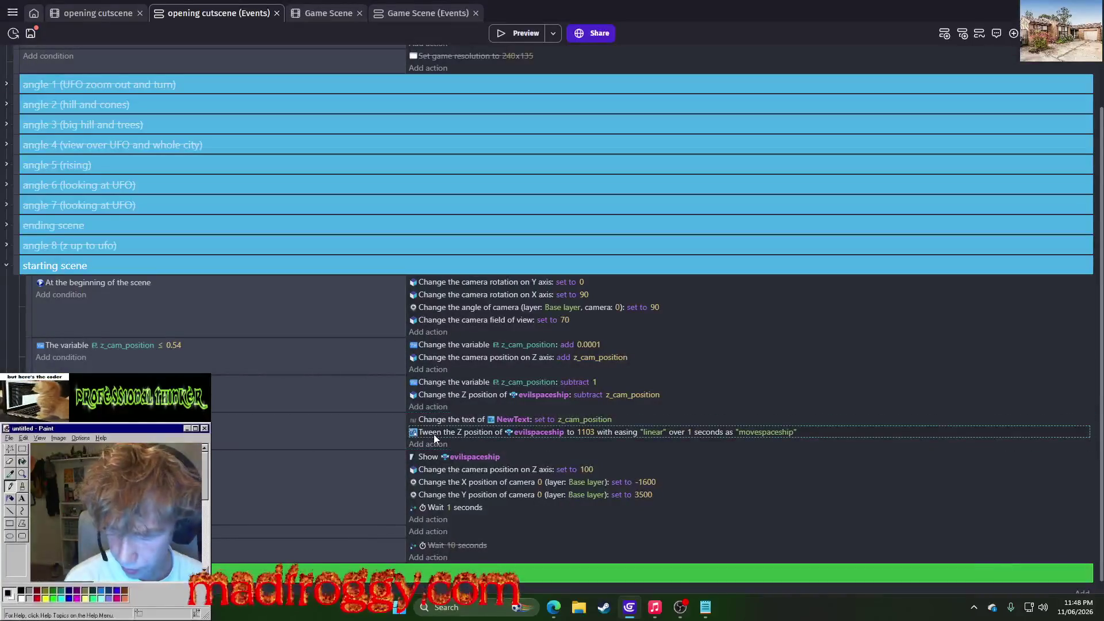
# Move the tween under the camera Z action, delete the subtract and NewText actions, then preview
pyautogui.moveTo(437, 431); pyautogui.dragTo(438, 371)
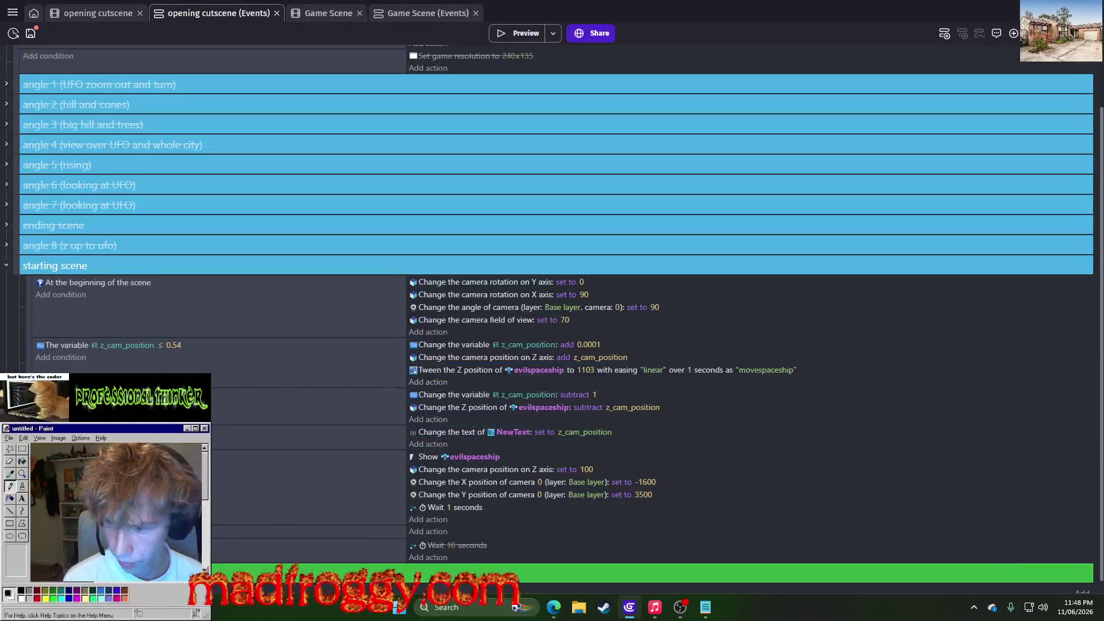
pyautogui.press('Delete')
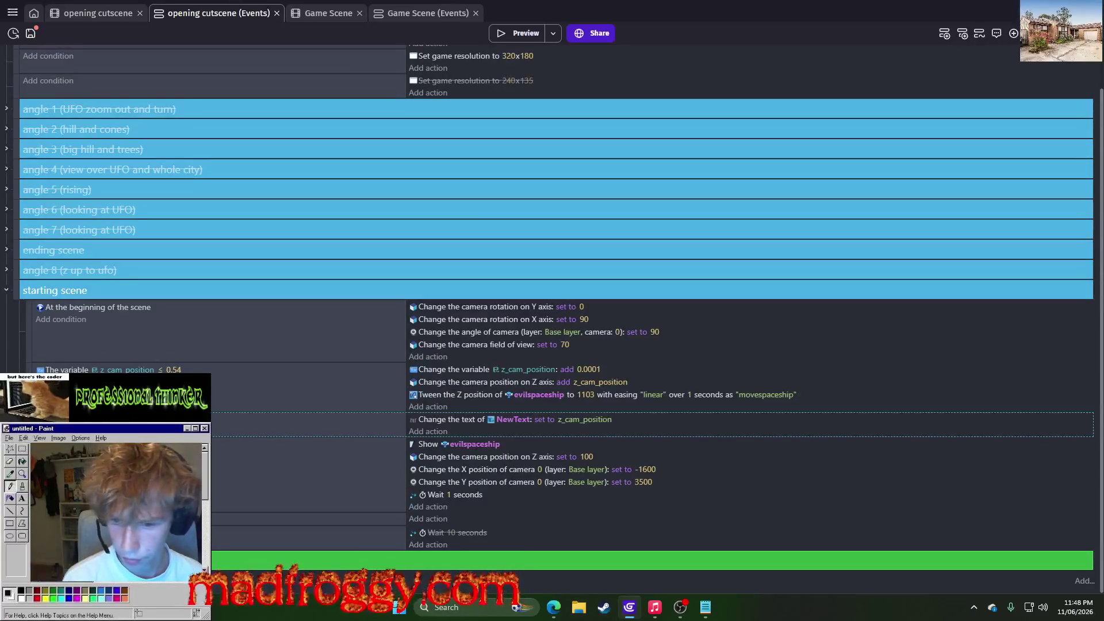
pyautogui.press('Delete')
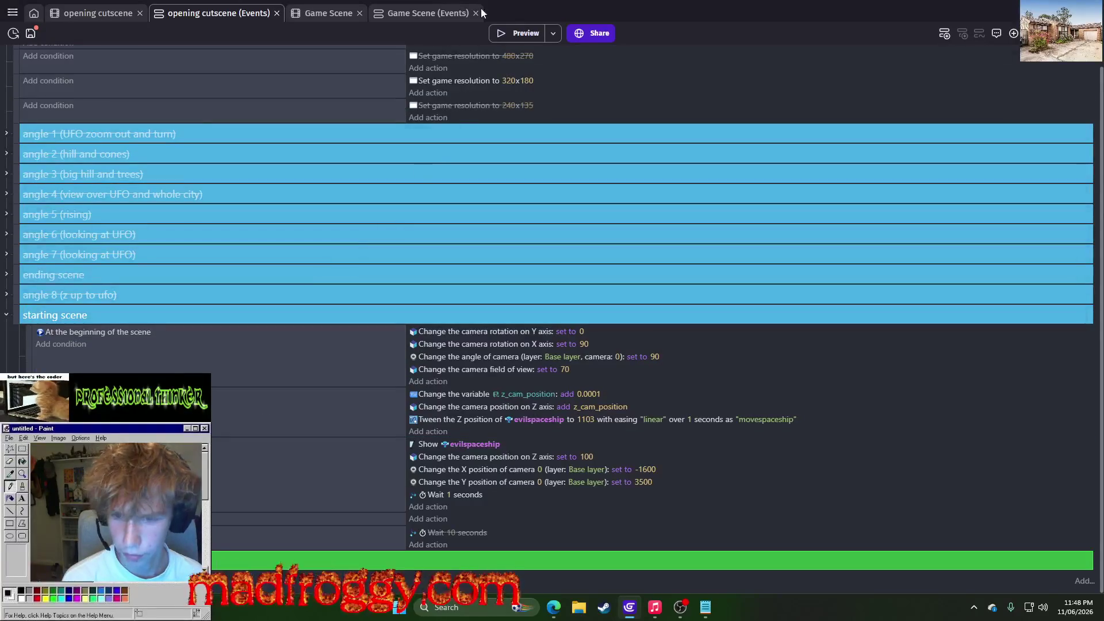
pyautogui.click(508, 41)
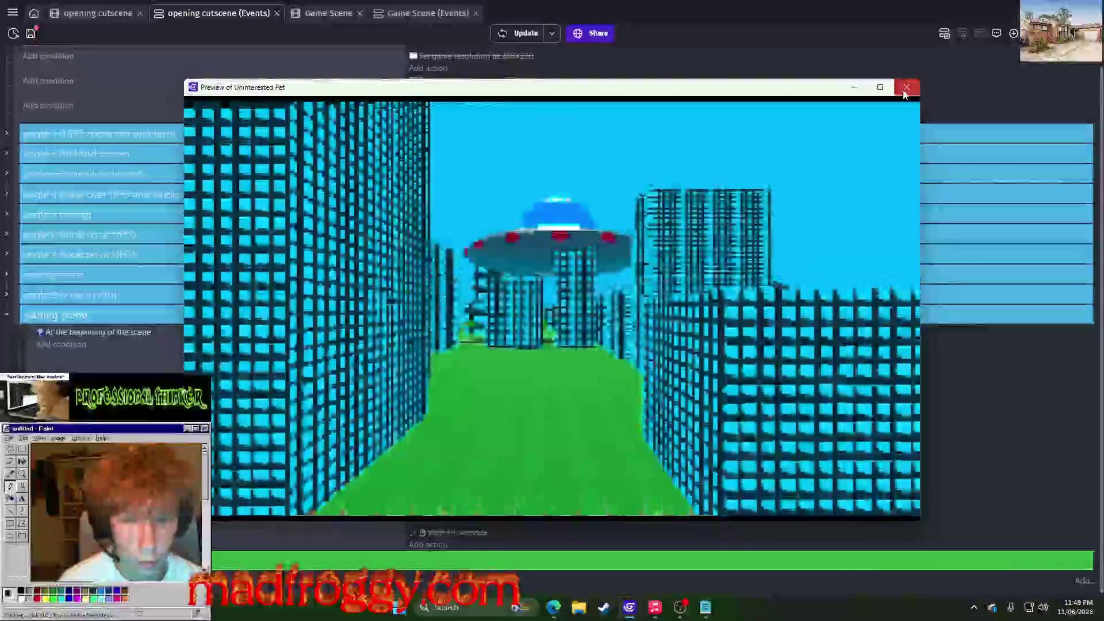
pyautogui.click(905, 89)
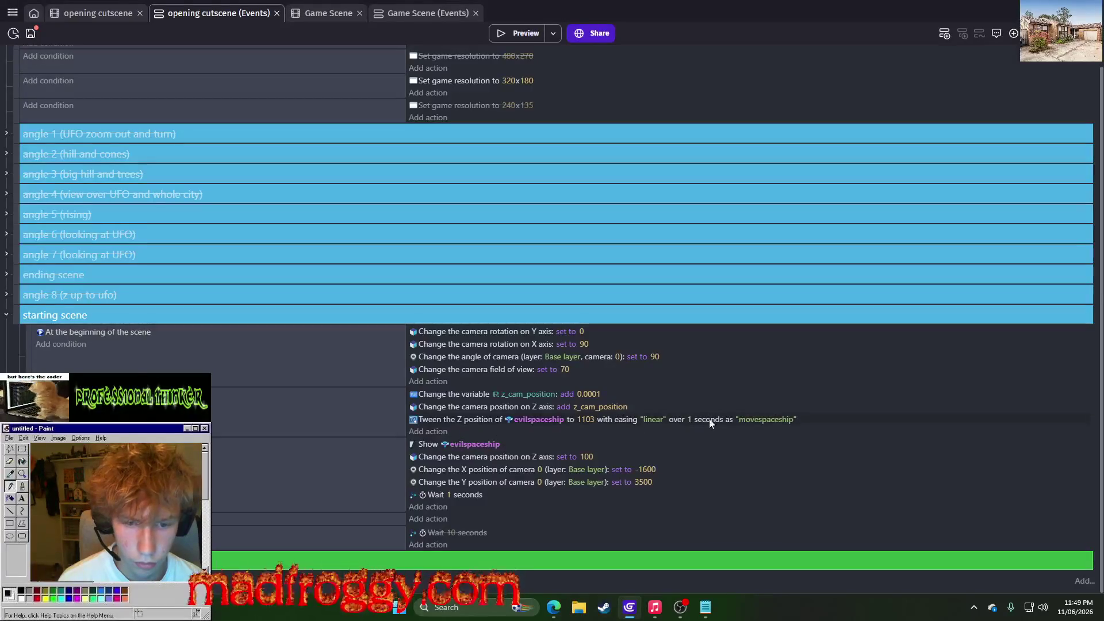
# Change the movespaceship tween duration from 1 to 10 seconds and preview the cutscene
pyautogui.click(688, 419)
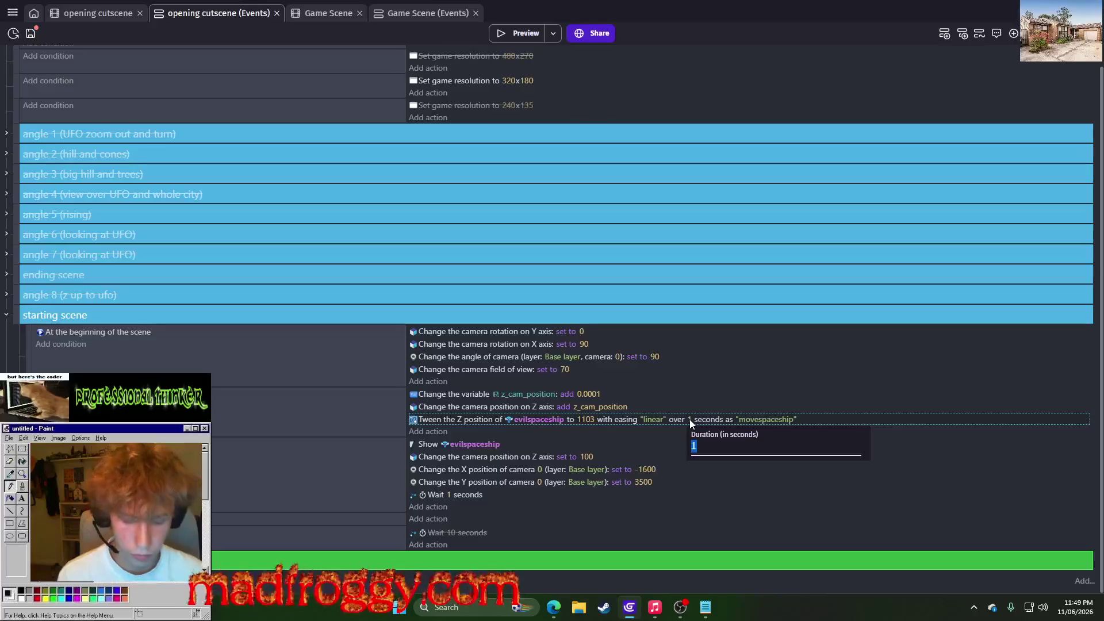
pyautogui.press('Return')
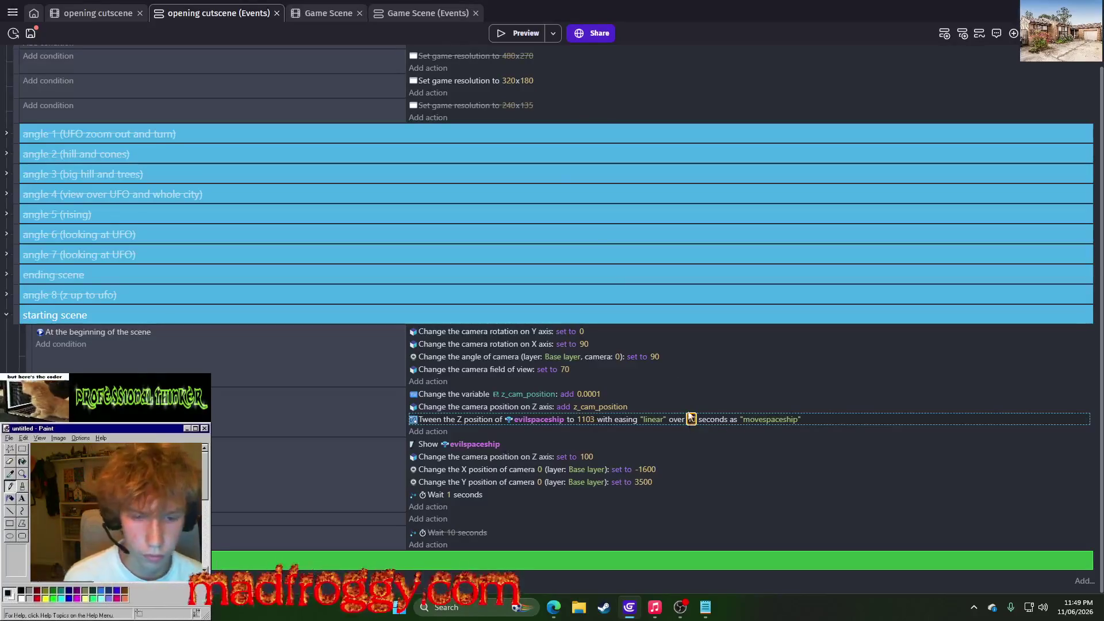
pyautogui.click(534, 33)
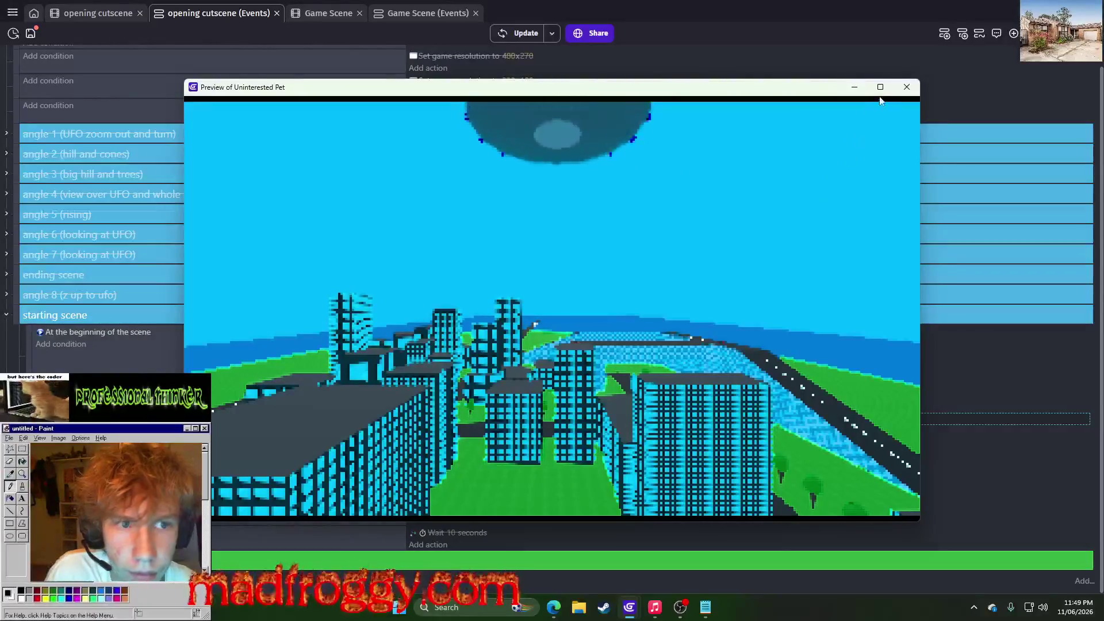
pyautogui.click(900, 84)
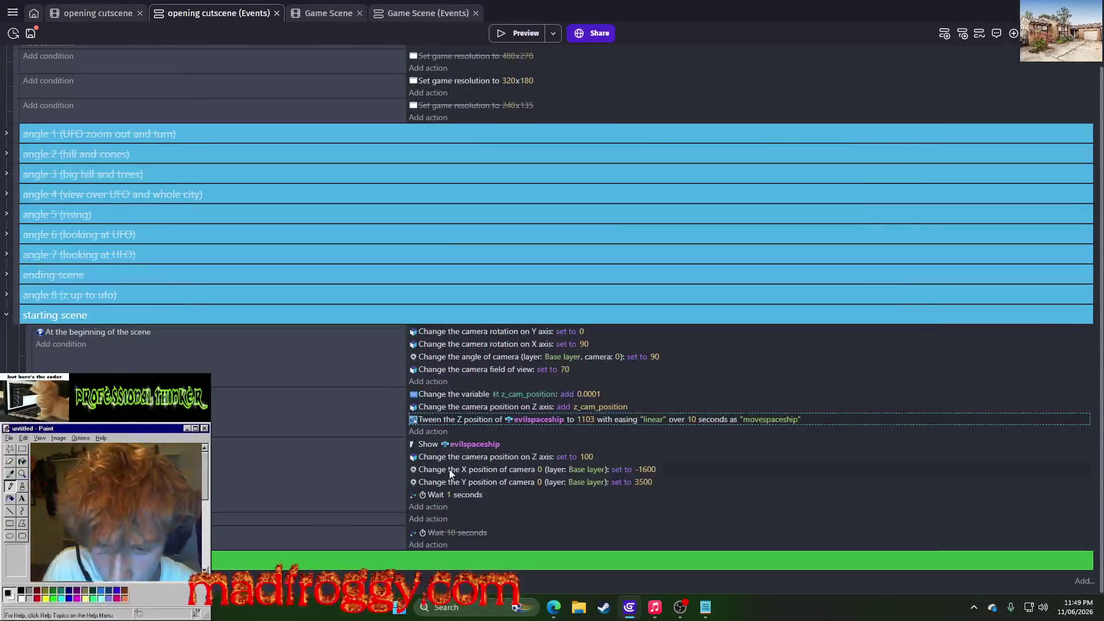
pyautogui.click(444, 434)
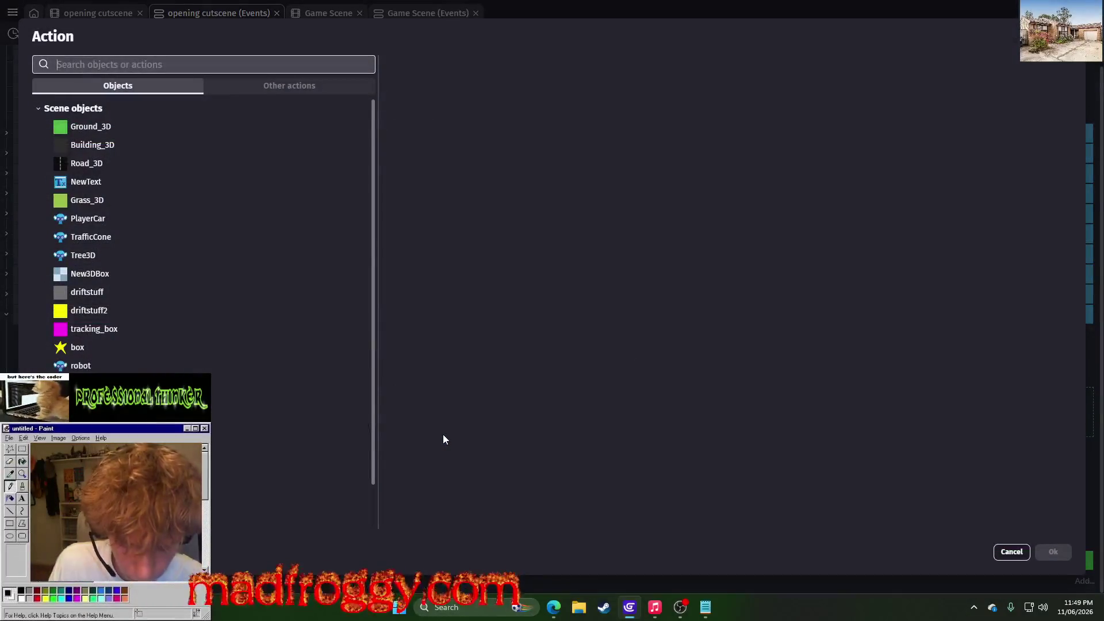
# Search 'turn' and choose the Turn around Z axis action
pyautogui.write('turn')
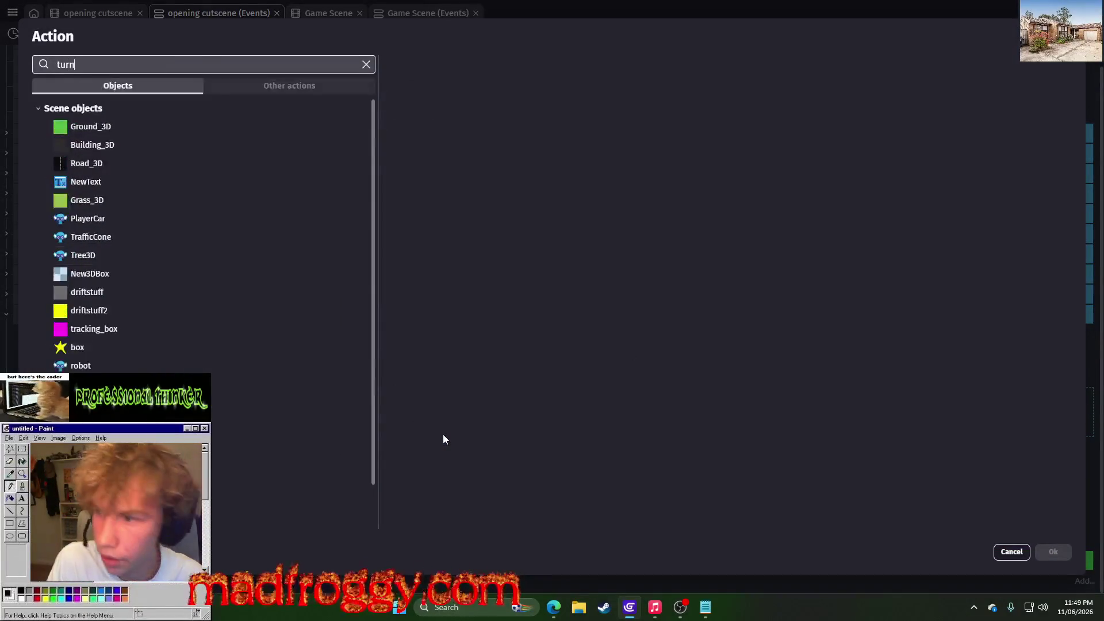
pyautogui.scroll(-3, 237, 242)
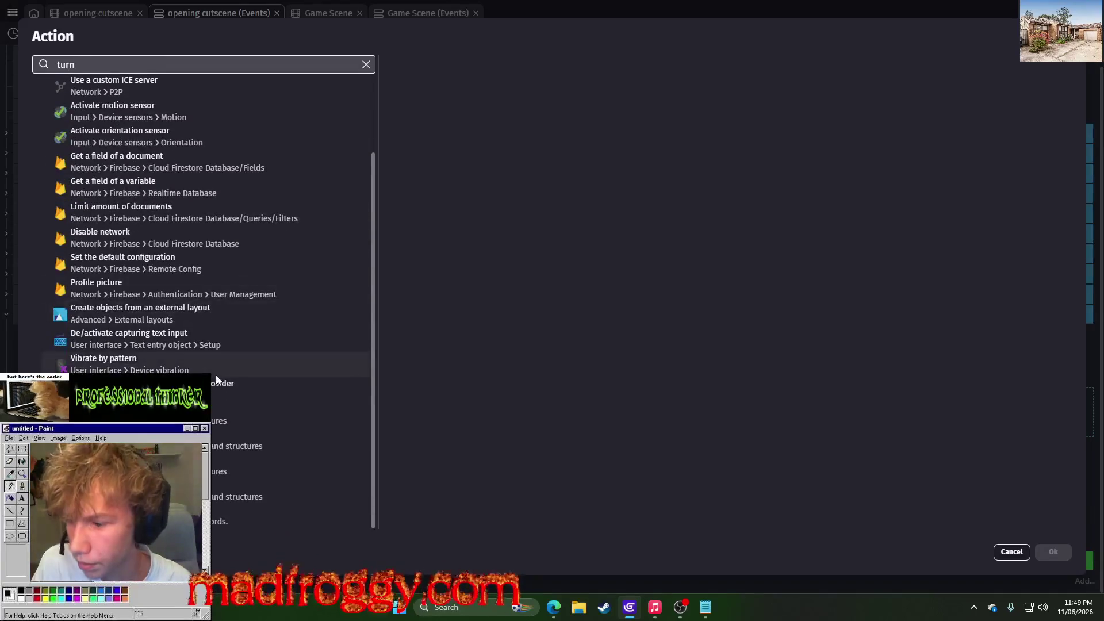
pyautogui.scroll(3, 237, 242)
pyautogui.click(137, 107)
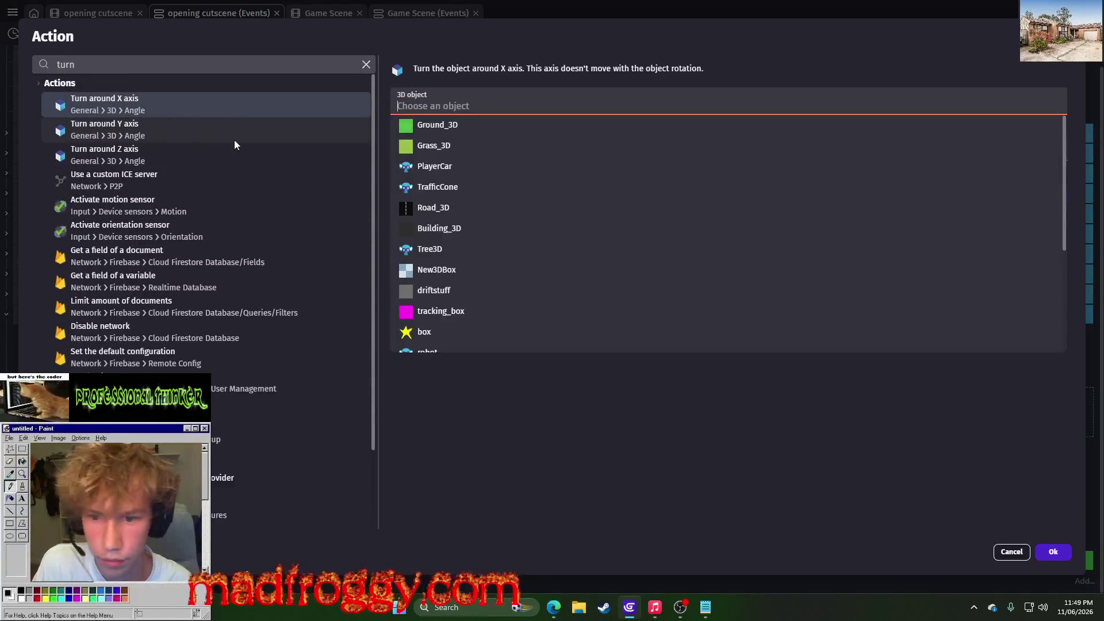
pyautogui.scroll(-3, 605, 310)
pyautogui.click(575, 280)
pyautogui.click(174, 165)
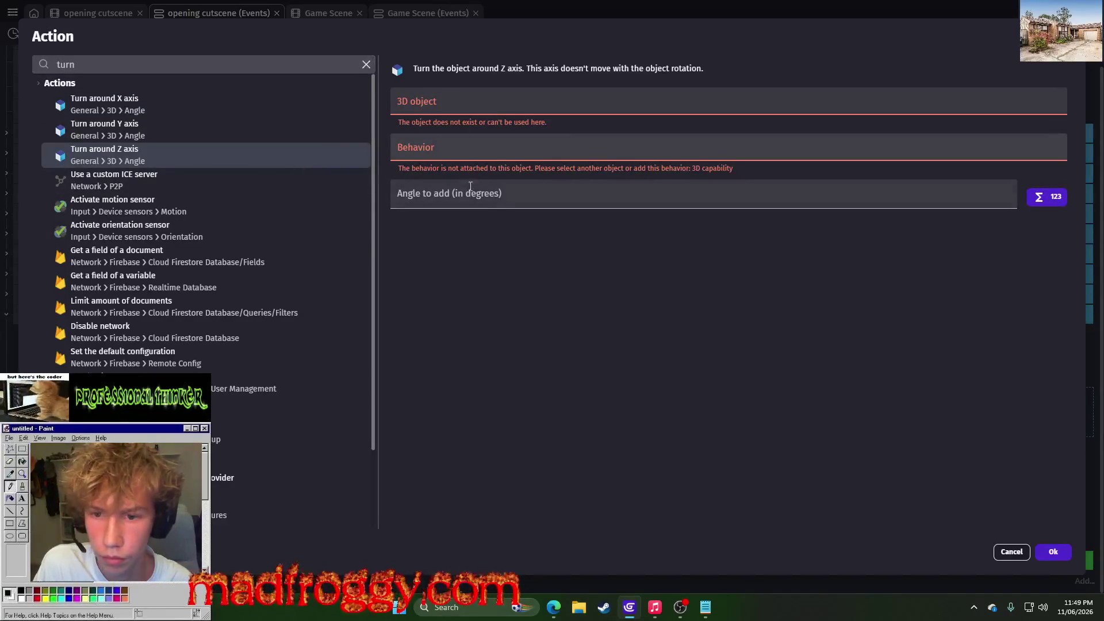
# Turn evilspaceship by 1° around Z, then change the angle to 180°
pyautogui.click(443, 103)
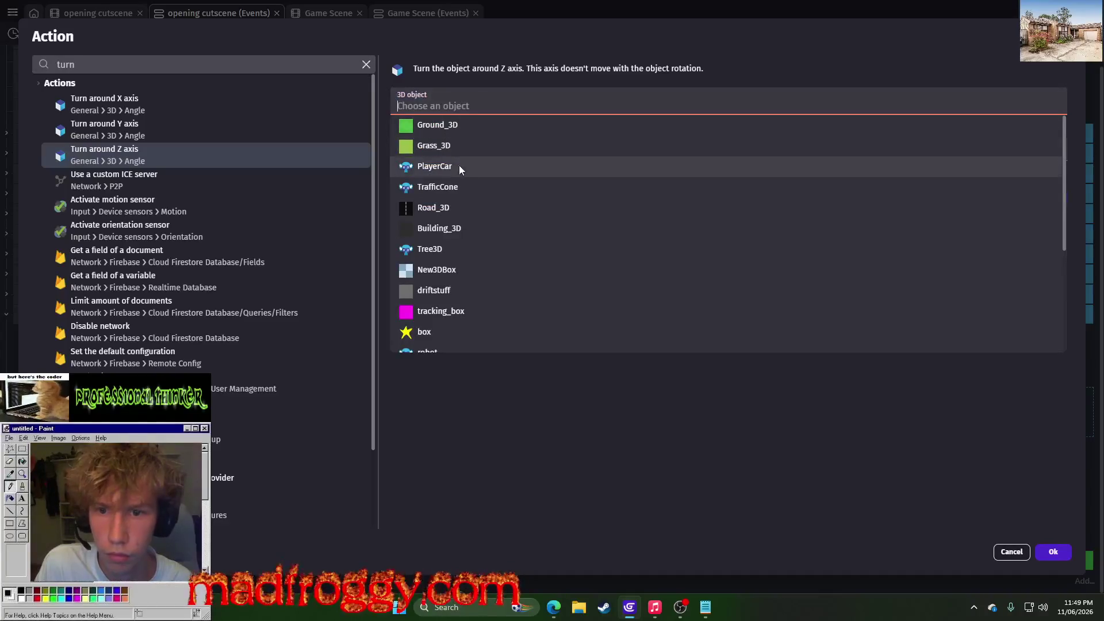
pyautogui.scroll(-3, 535, 219)
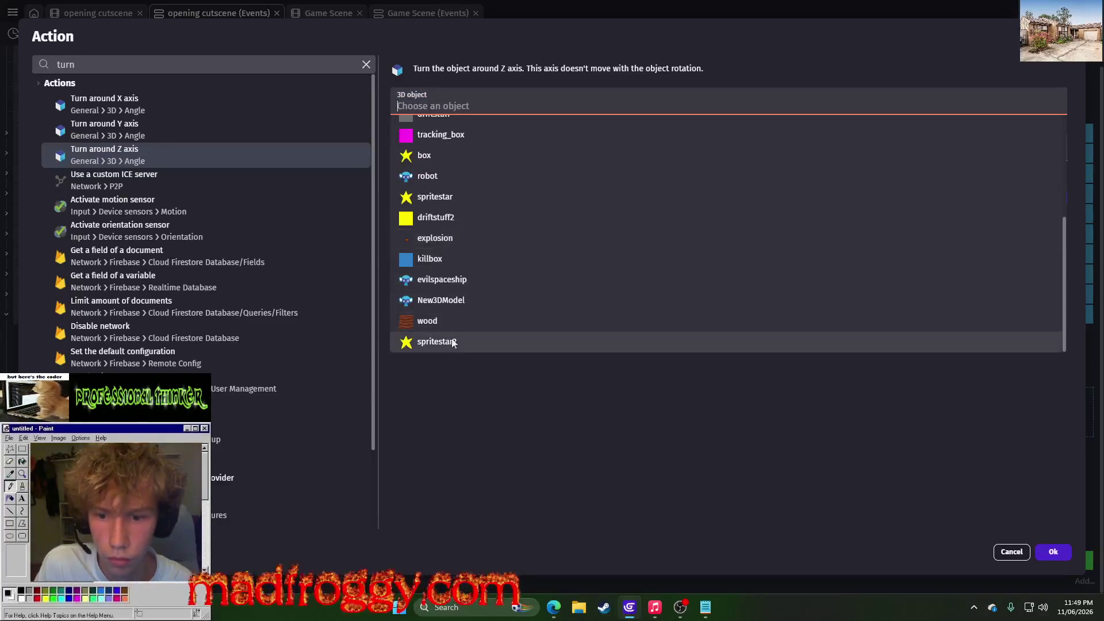
pyautogui.click(454, 281)
pyautogui.click(493, 173)
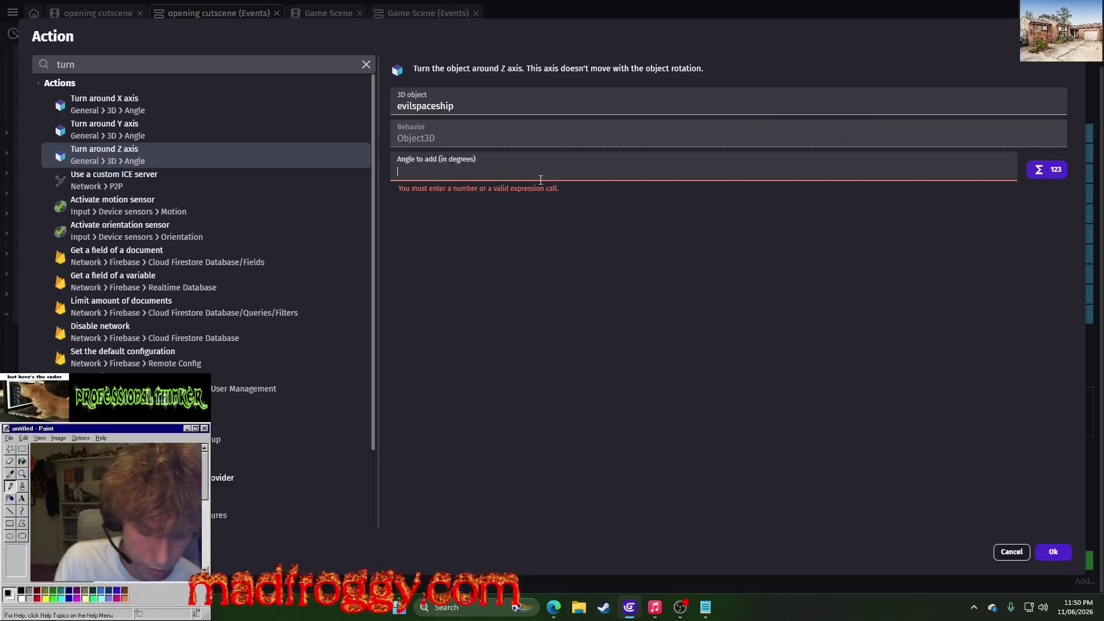
pyautogui.write('1')
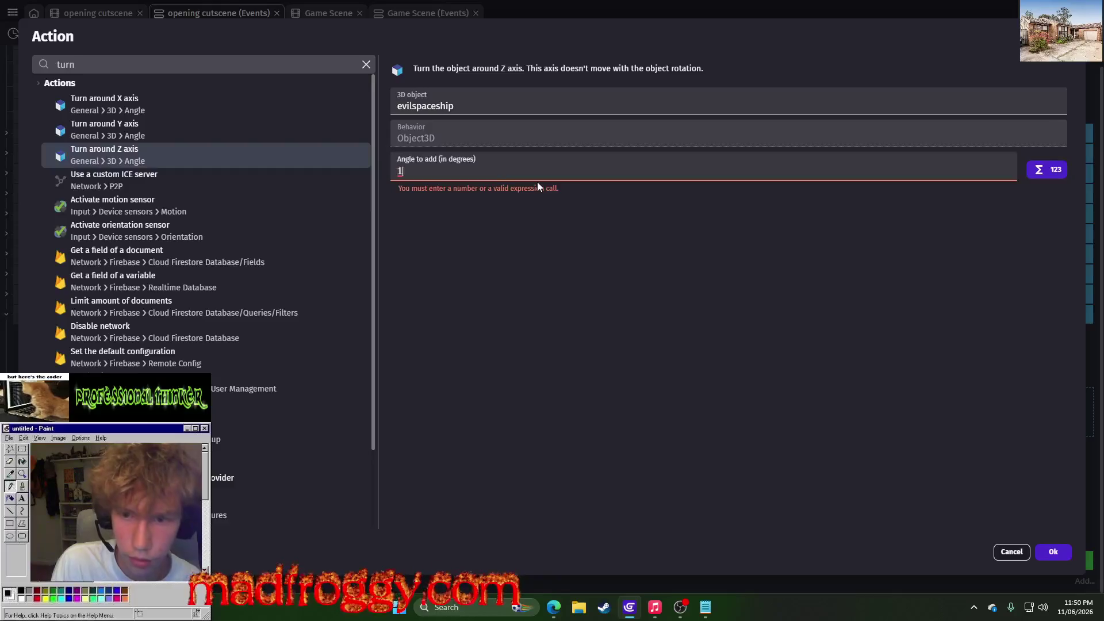
pyautogui.click(1051, 557)
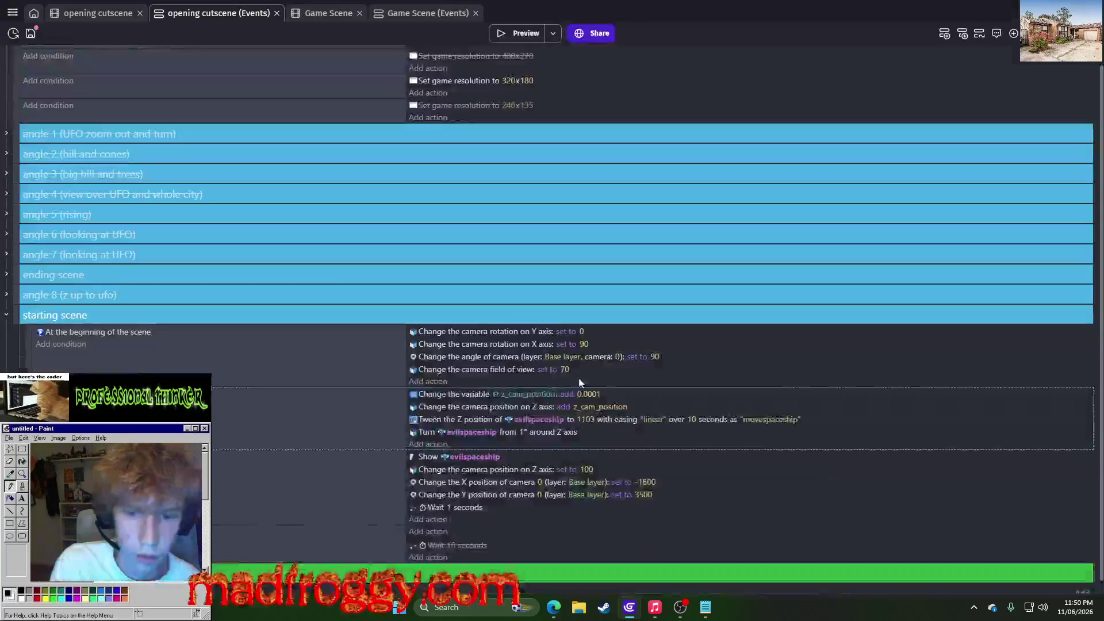
pyautogui.click(523, 432)
pyautogui.write('180')
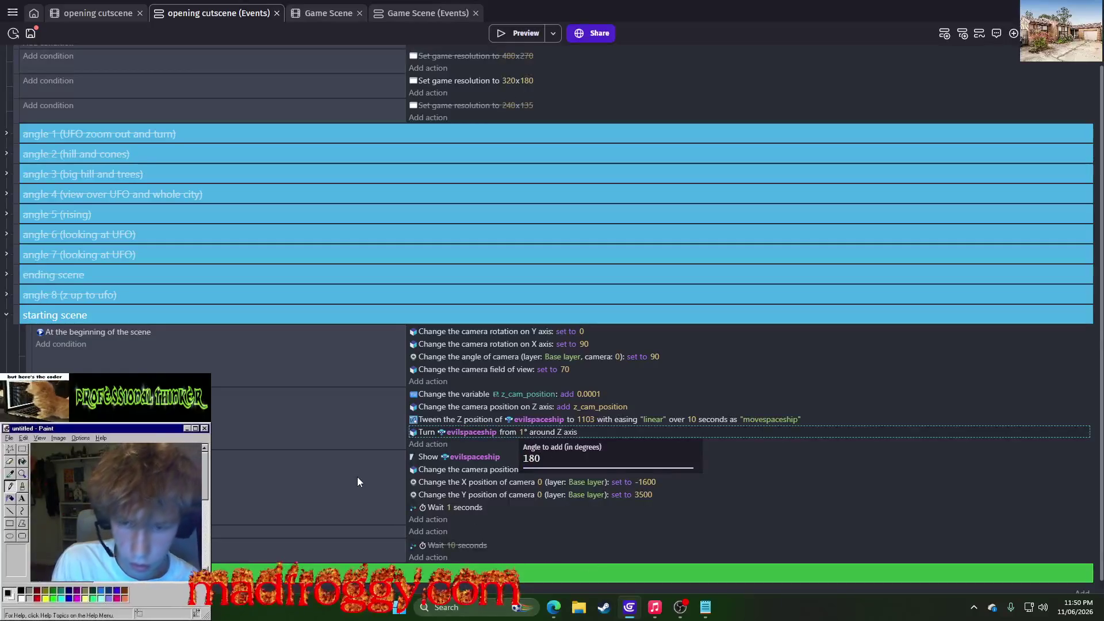
pyautogui.click(357, 477)
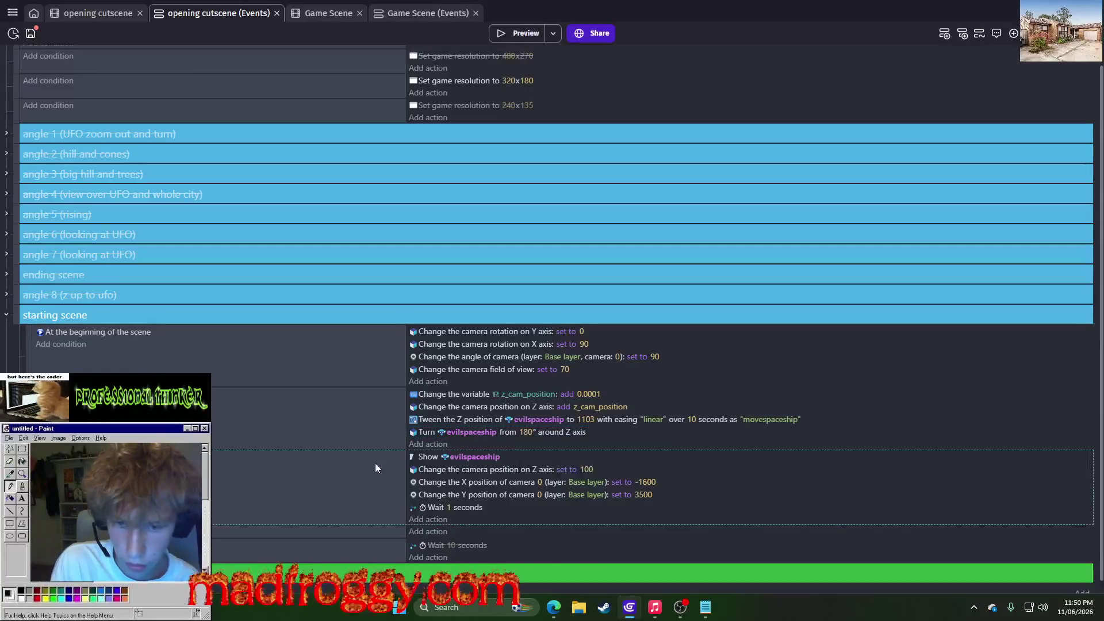
# Preview the 180° turn, then set the tween duration back to 1 second
pyautogui.click(532, 33)
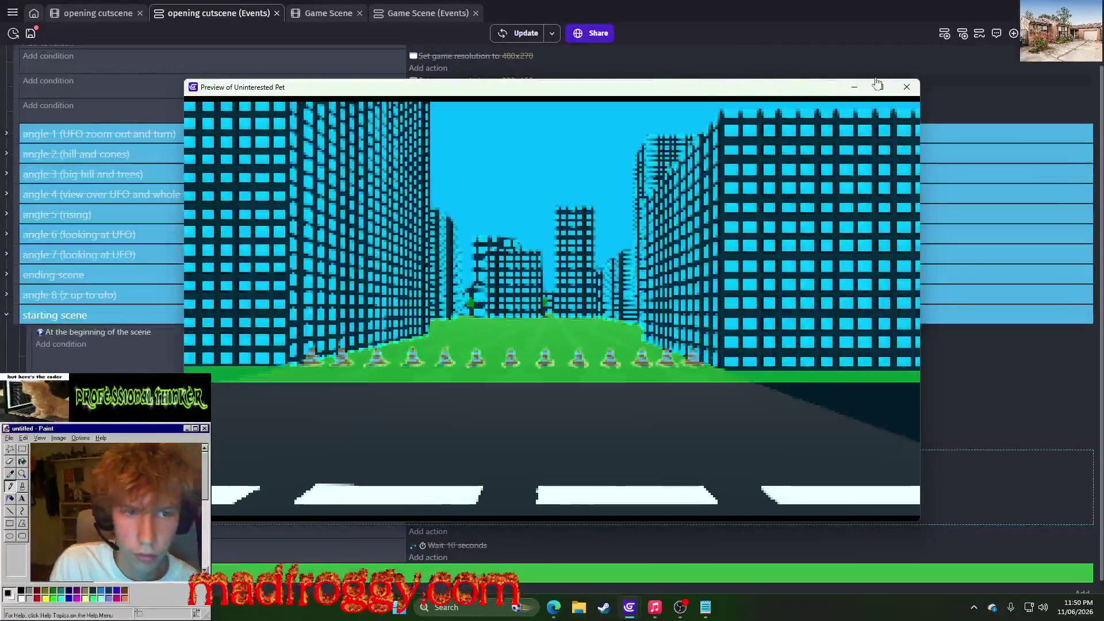
pyautogui.click(906, 86)
pyautogui.click(693, 420)
pyautogui.press('BackSpace')
pyautogui.press('Return')
# Preview the cutscene again and select the spaceship turn action
pyautogui.click(525, 28)
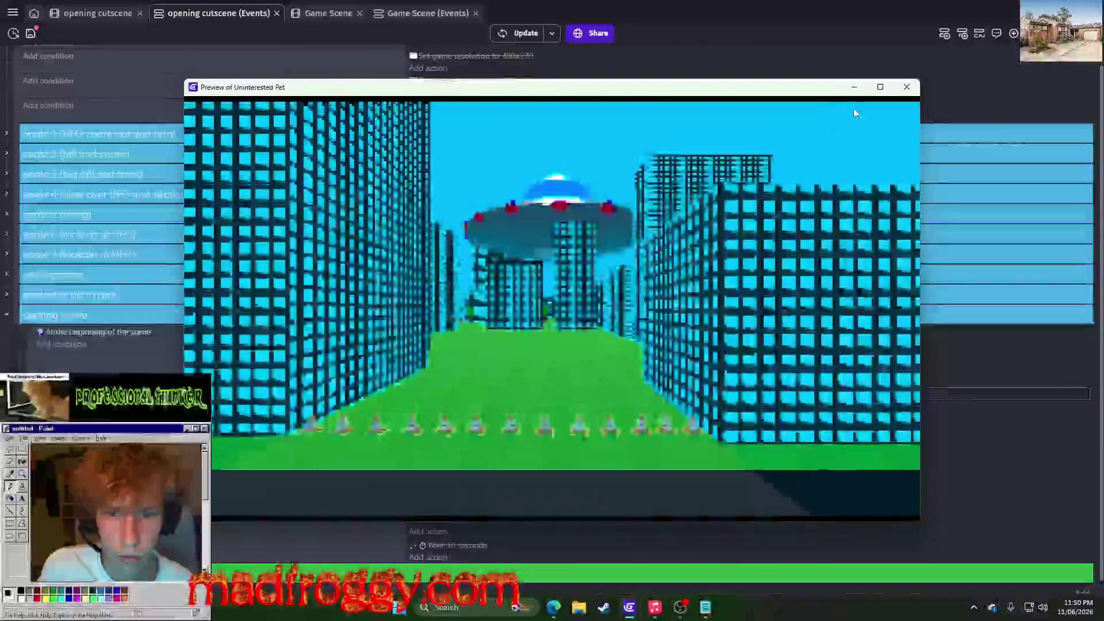
pyautogui.click(907, 87)
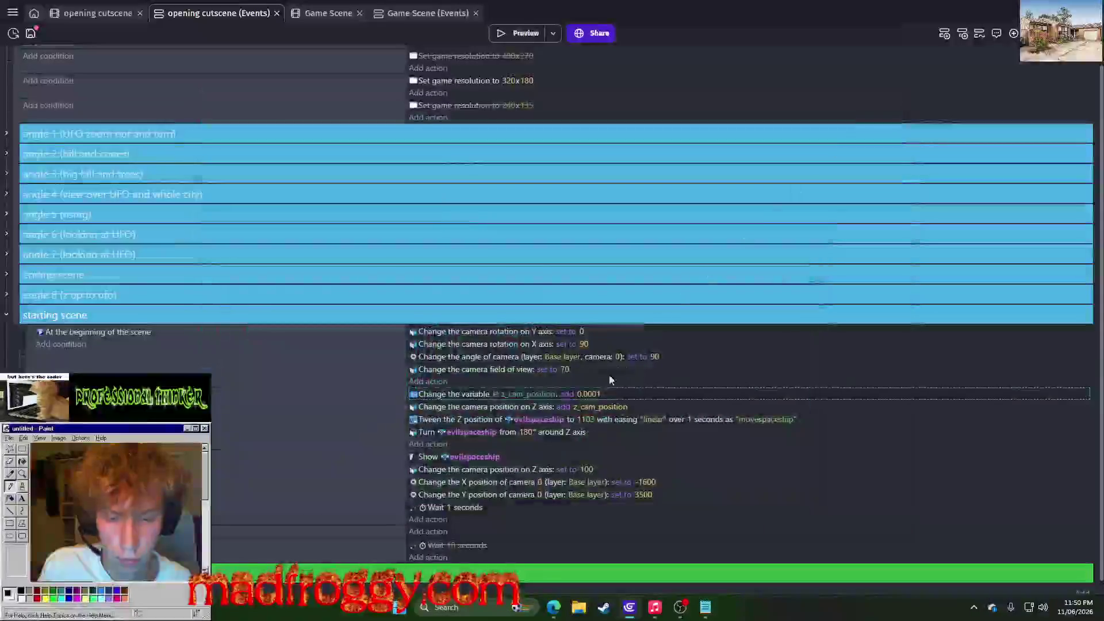
pyautogui.click(529, 437)
# Delete the spaceship turn action and choose the Angle action for a new one
pyautogui.click(567, 431)
pyautogui.press('Delete')
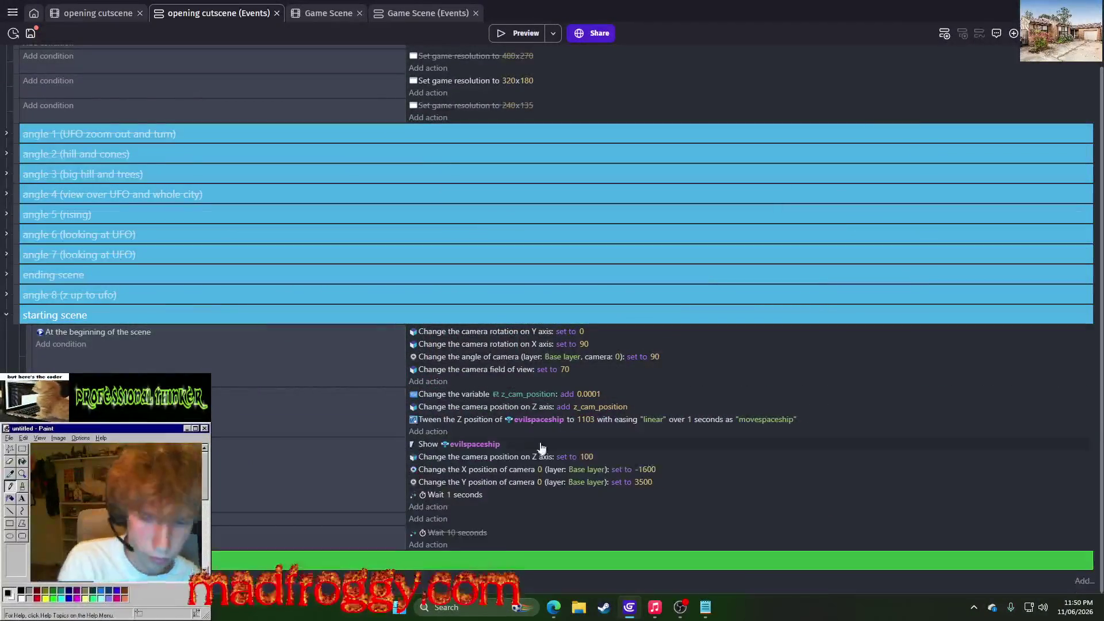
pyautogui.click(418, 432)
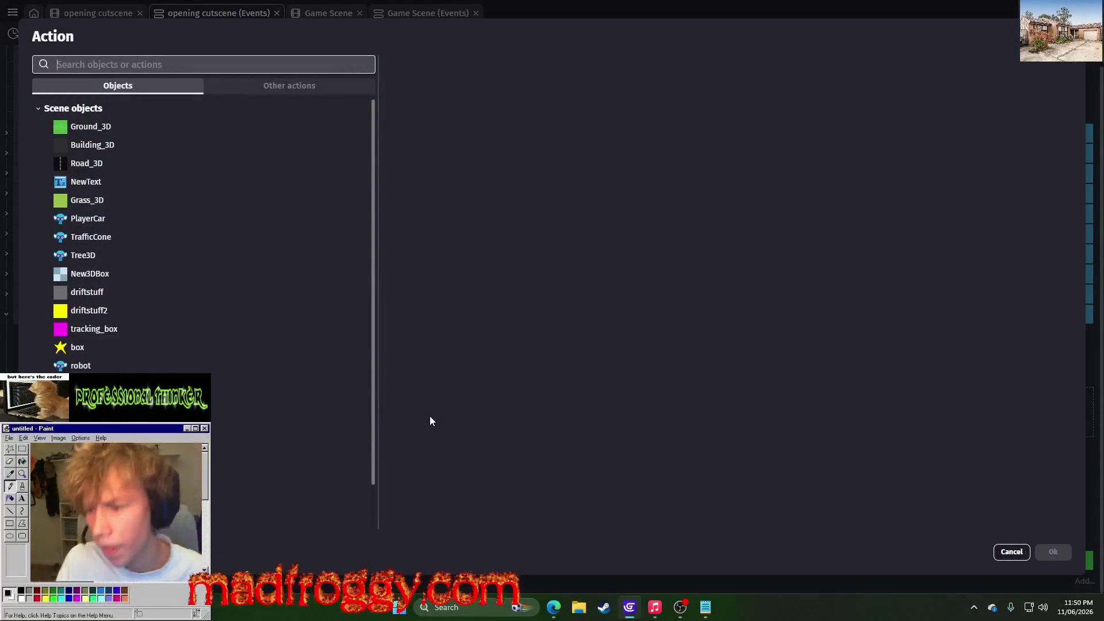
pyautogui.write('angle')
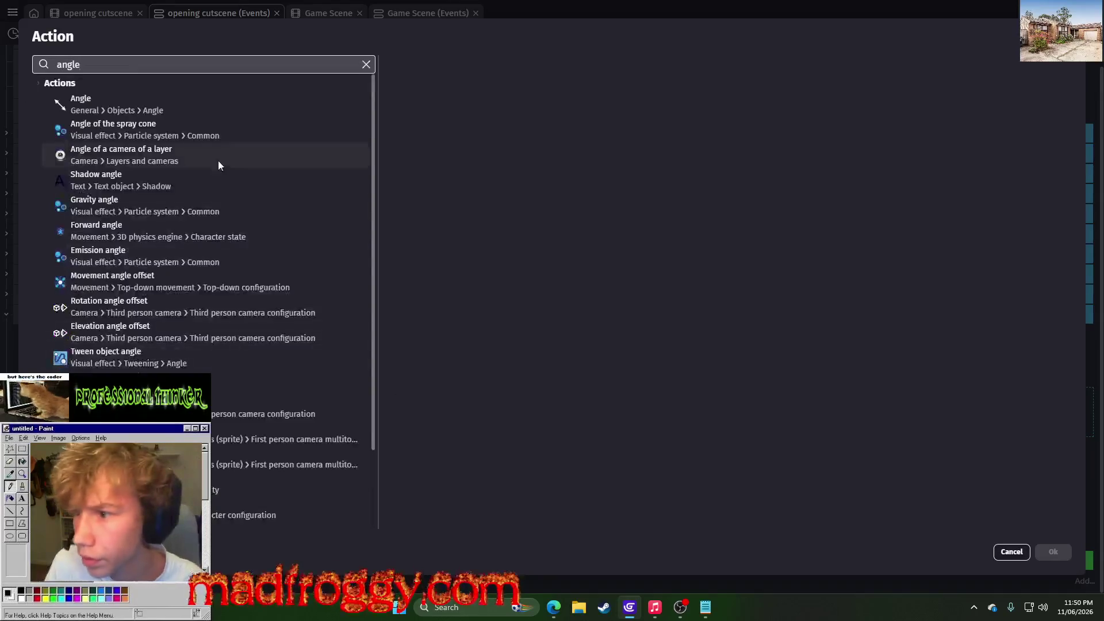
pyautogui.click(188, 105)
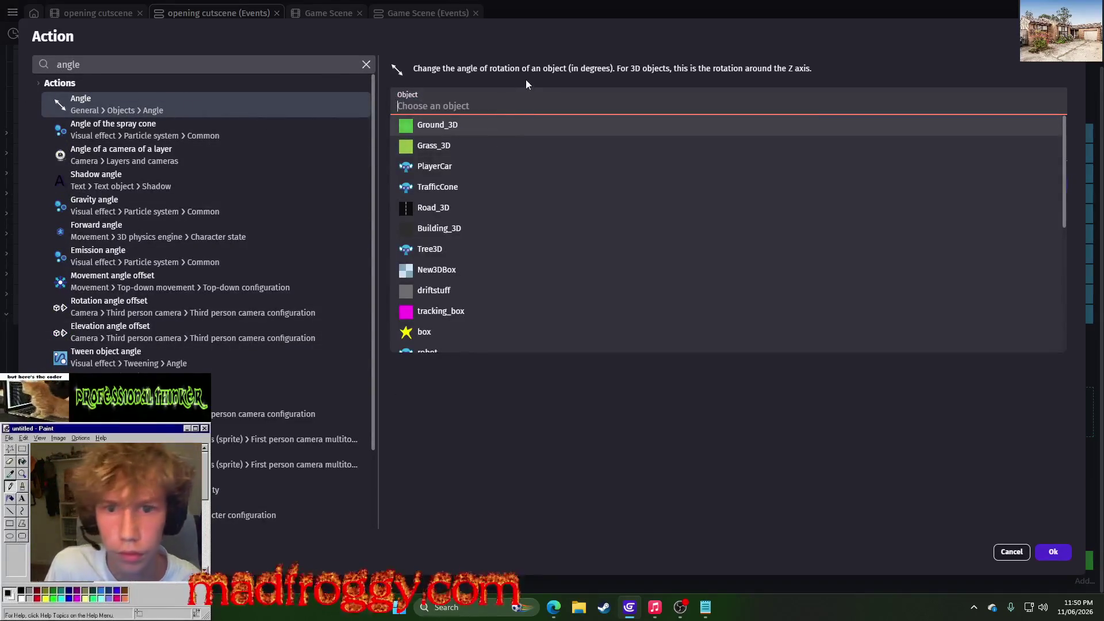
# Add 15 to evilspaceship's angle and preview the rotation
pyautogui.scroll(-5, 498, 270)
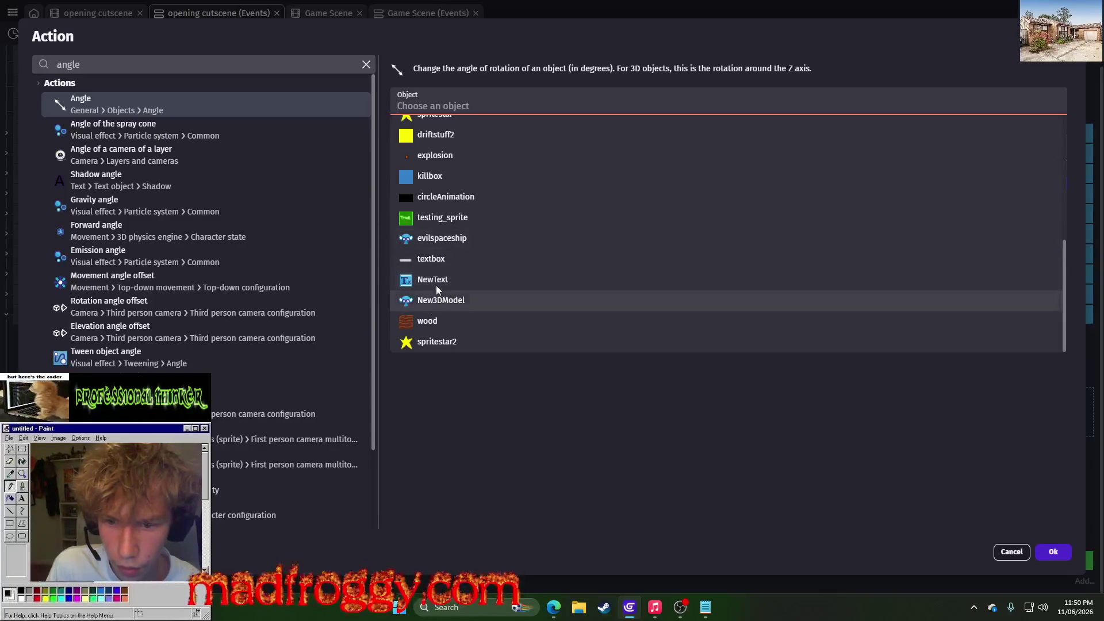
pyautogui.click(473, 238)
pyautogui.click(437, 137)
pyautogui.click(434, 151)
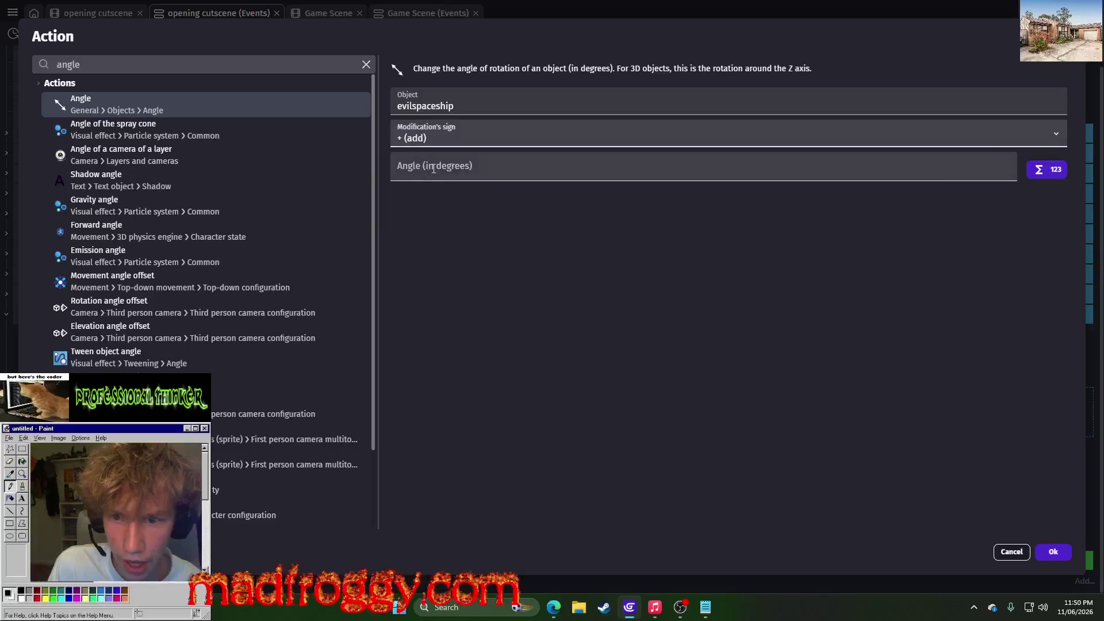
pyautogui.click(434, 168)
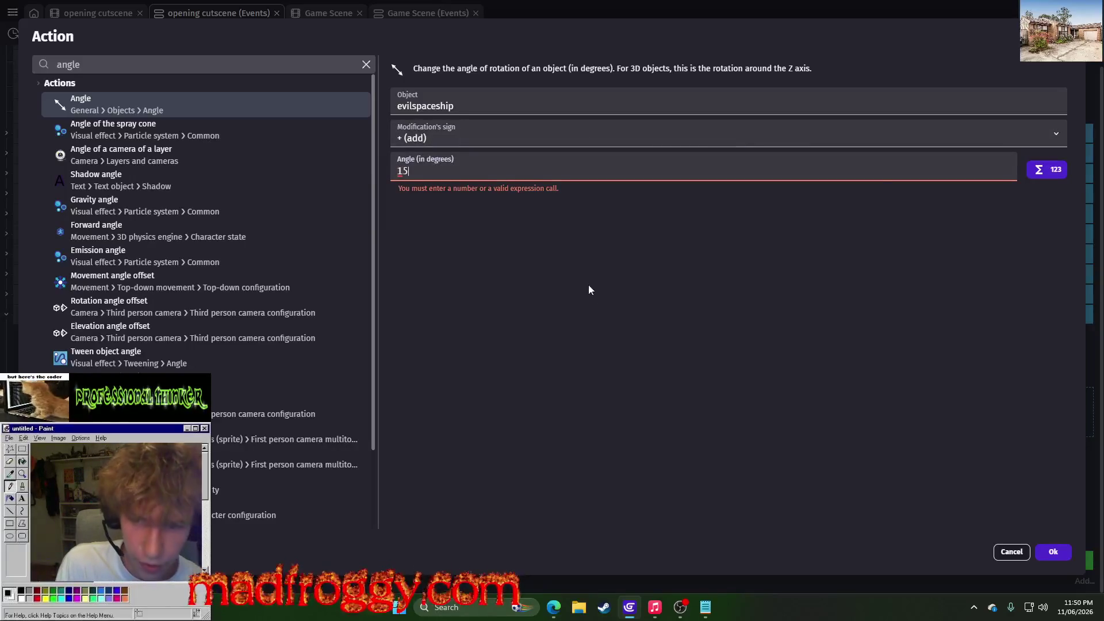
pyautogui.click(1043, 550)
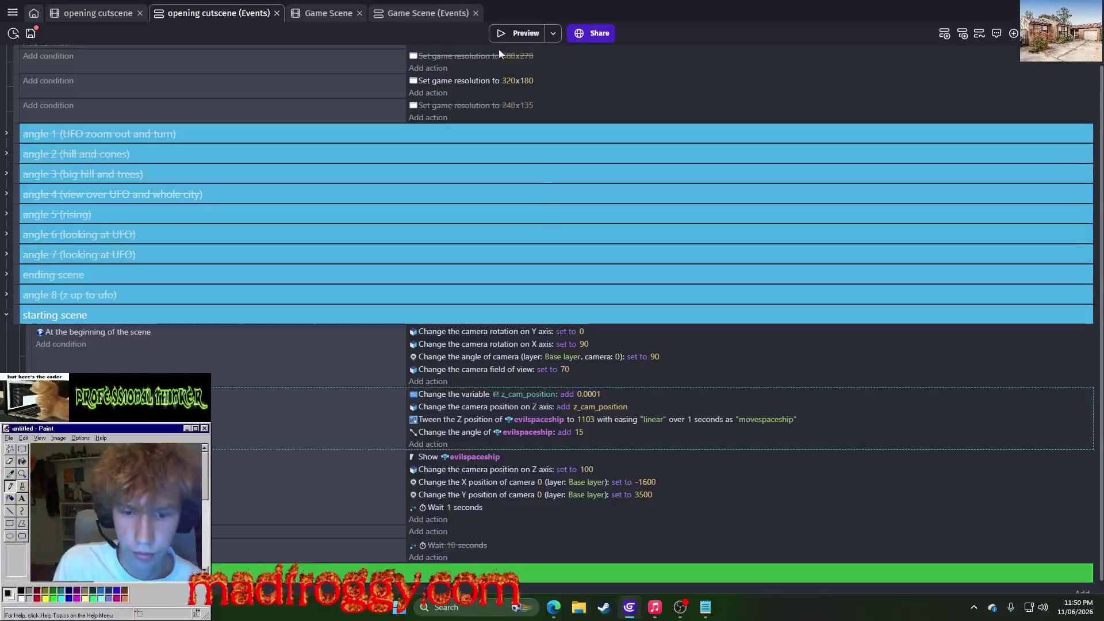
pyautogui.click(516, 29)
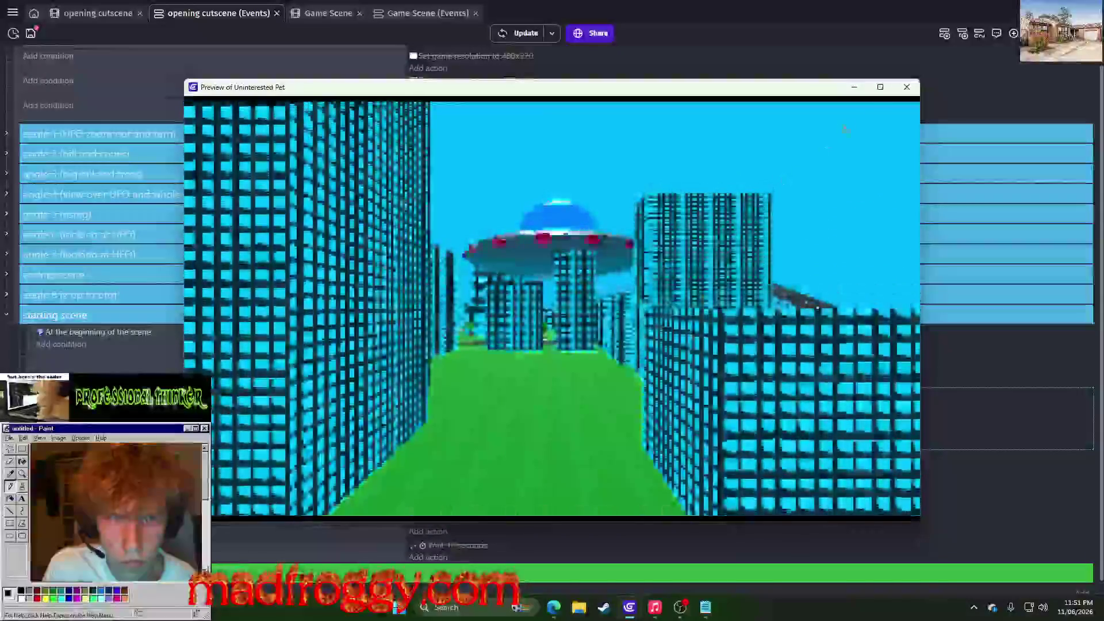
# Lower the evilspaceship's rotation step from 15 to 1 and preview the cutscene
pyautogui.click(906, 87)
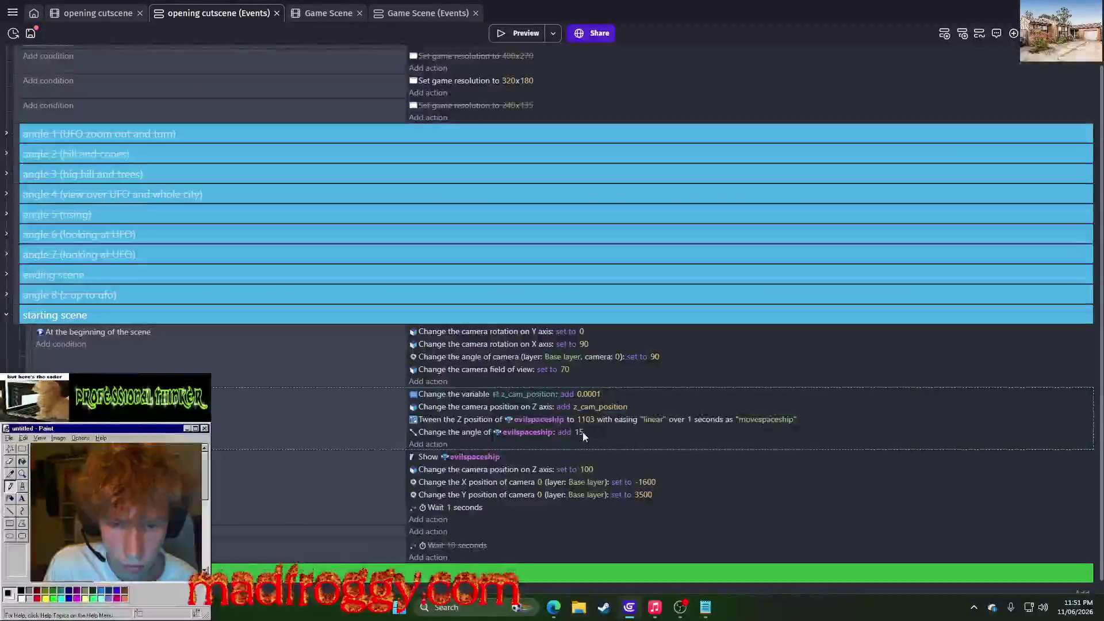
pyautogui.click(581, 432)
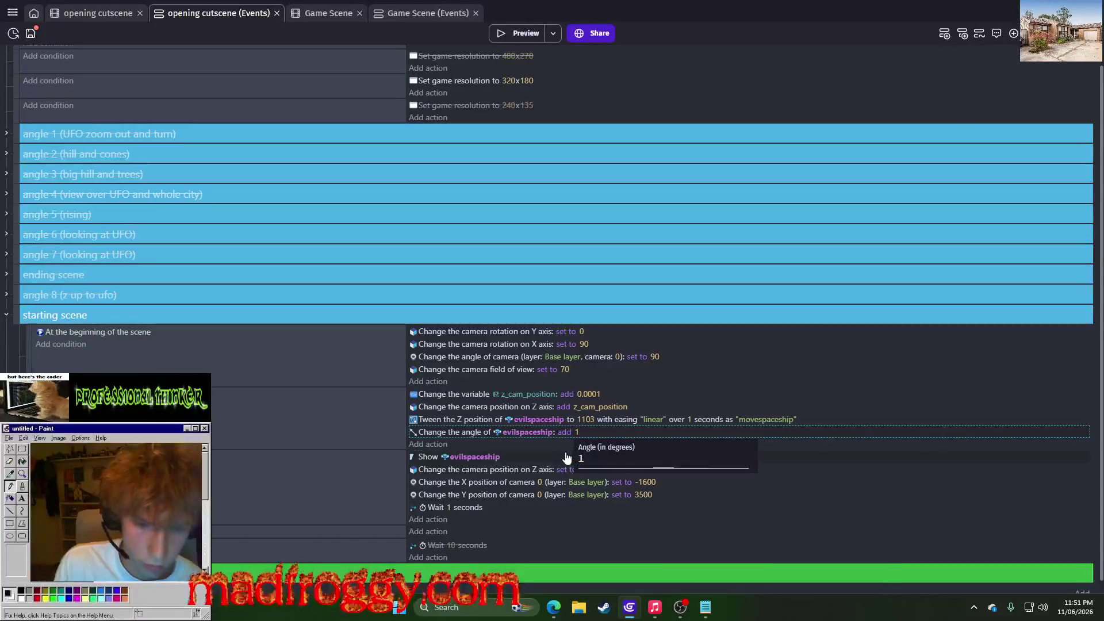
pyautogui.click(566, 458)
pyautogui.click(526, 33)
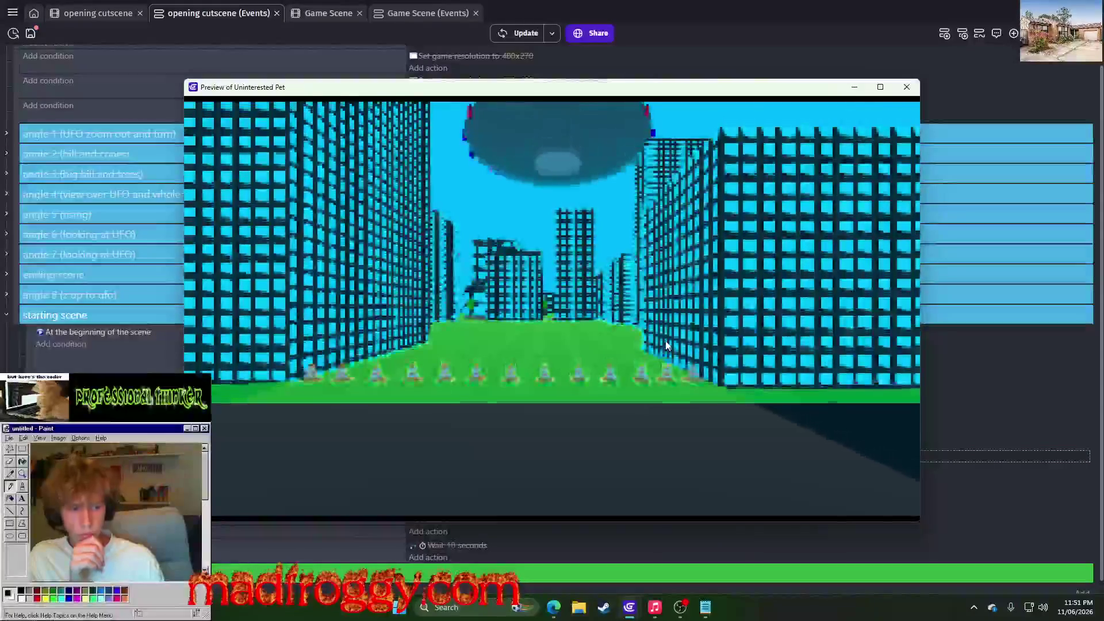
# Reduce the rotation step to 0.5 and preview the cutscene again
pyautogui.click(907, 87)
pyautogui.click(578, 436)
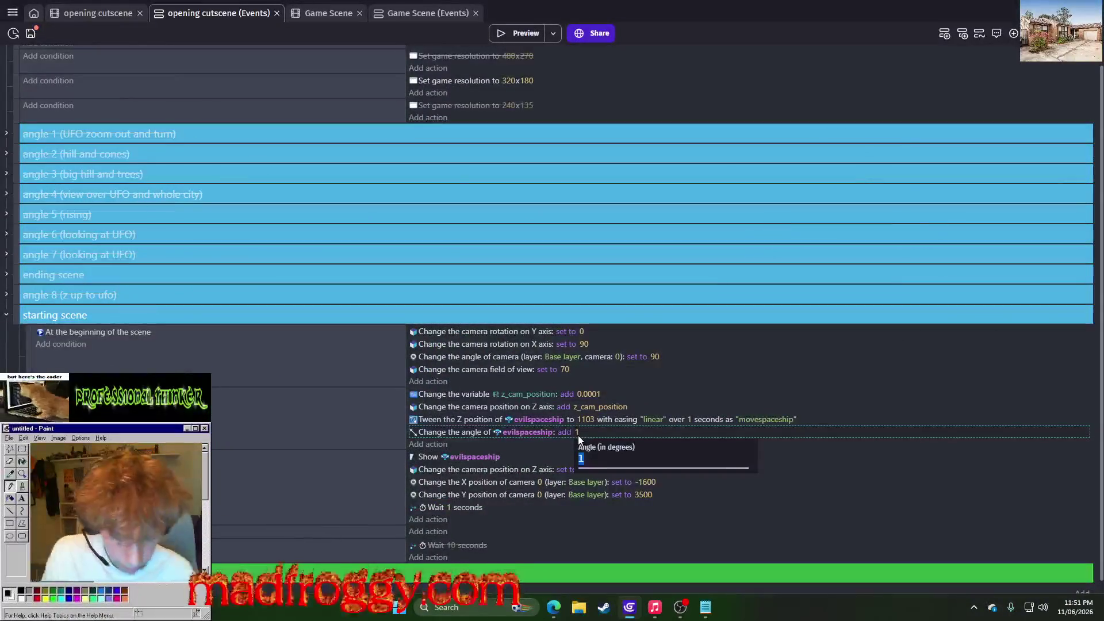
pyautogui.write('0.5')
pyautogui.press('Return')
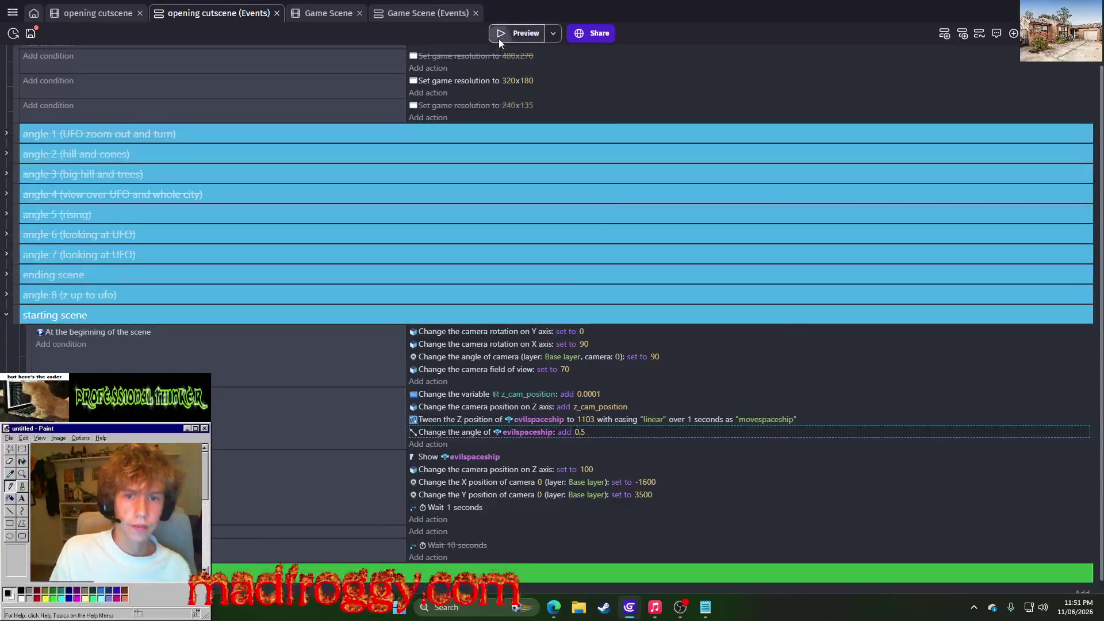
pyautogui.click(498, 39)
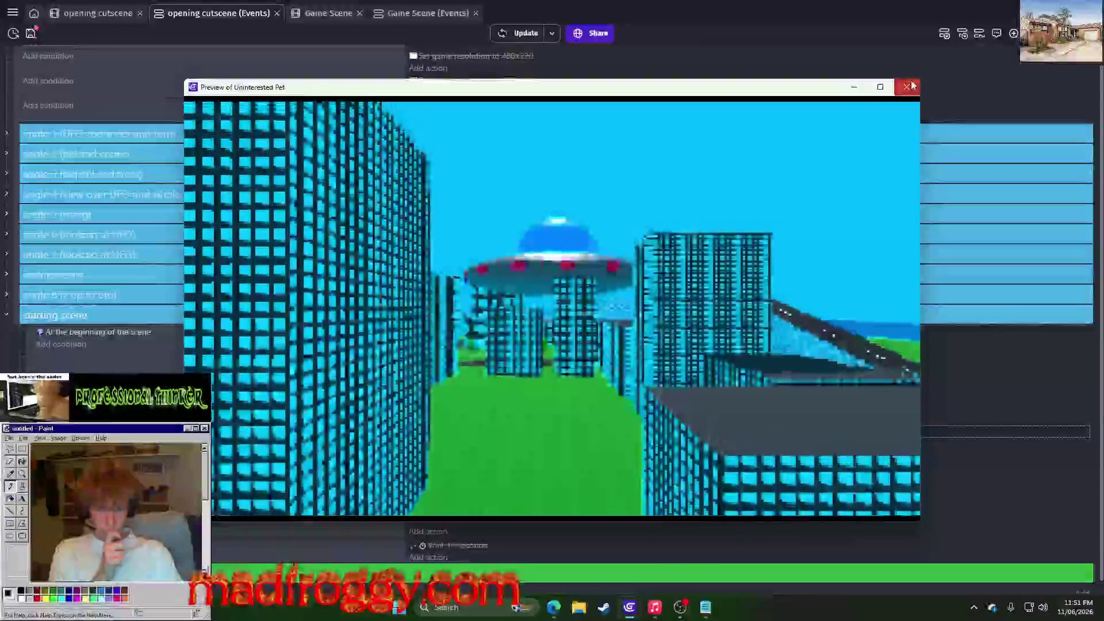
# Set the evilspaceship's rotation step to 0.4 degrees per frame
pyautogui.click(913, 85)
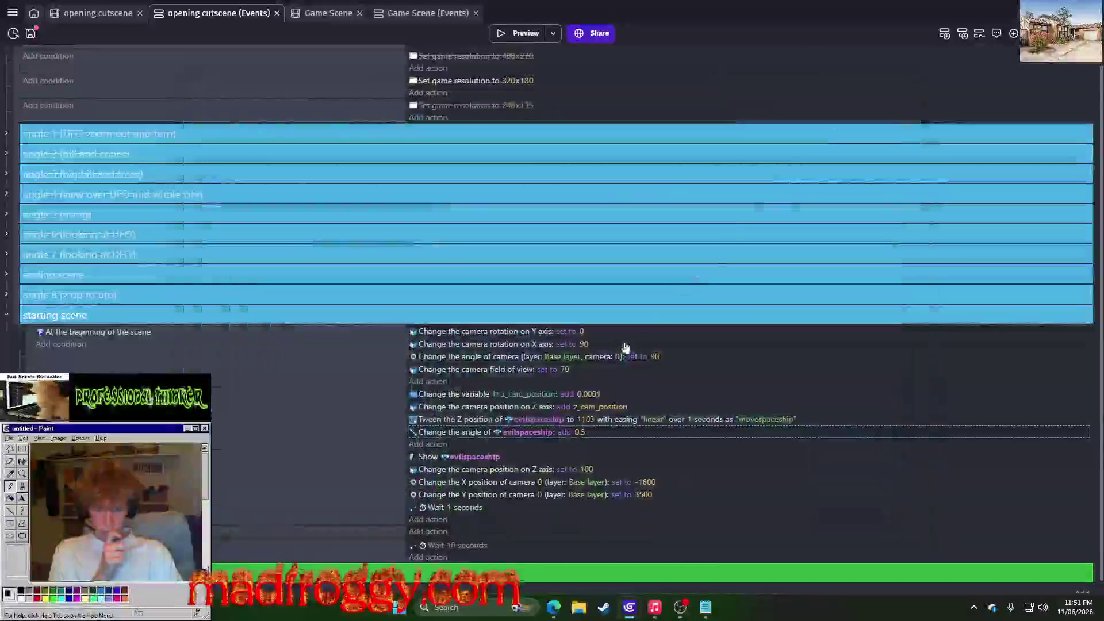
pyautogui.click(579, 432)
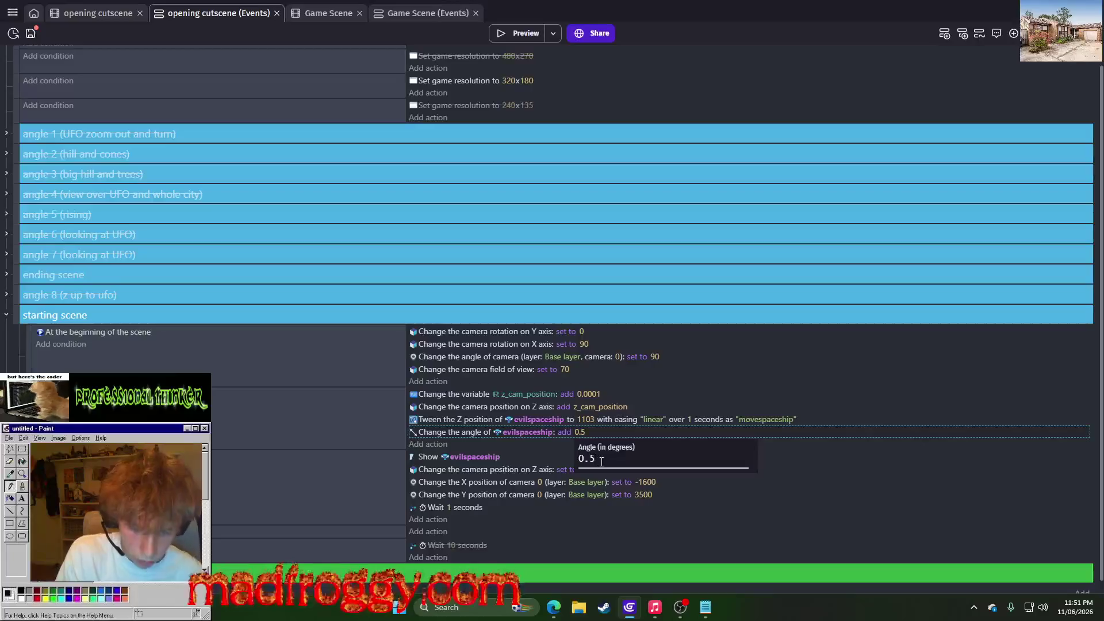
pyautogui.write('0.4')
pyautogui.press('Return')
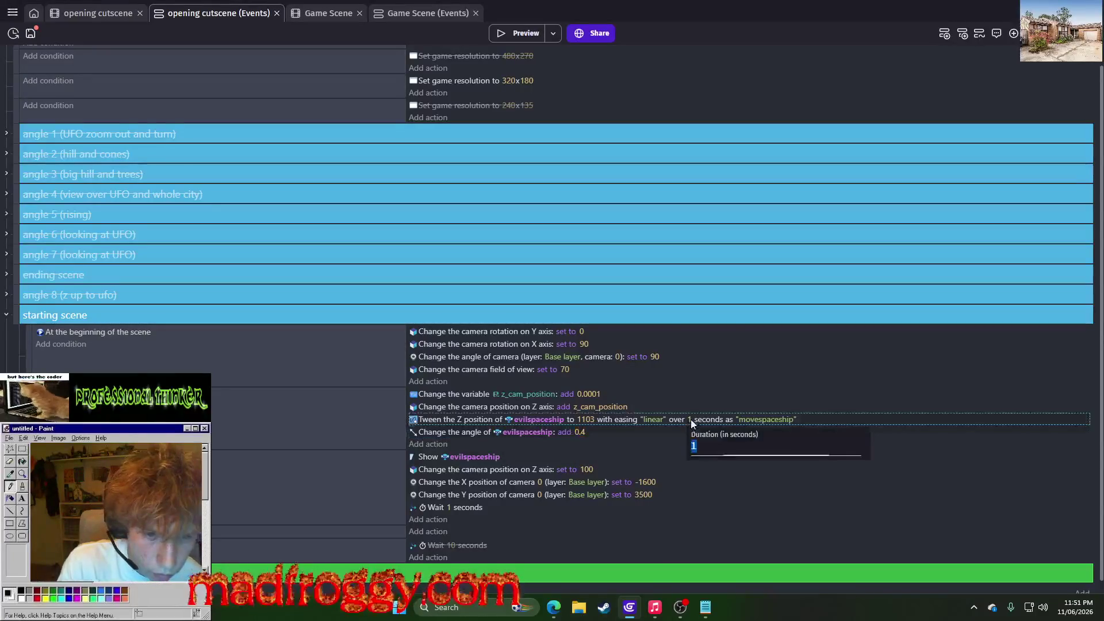
# Preview the 0.4 rotation, then set the Z tween's duration to 4 seconds
pyautogui.click(509, 33)
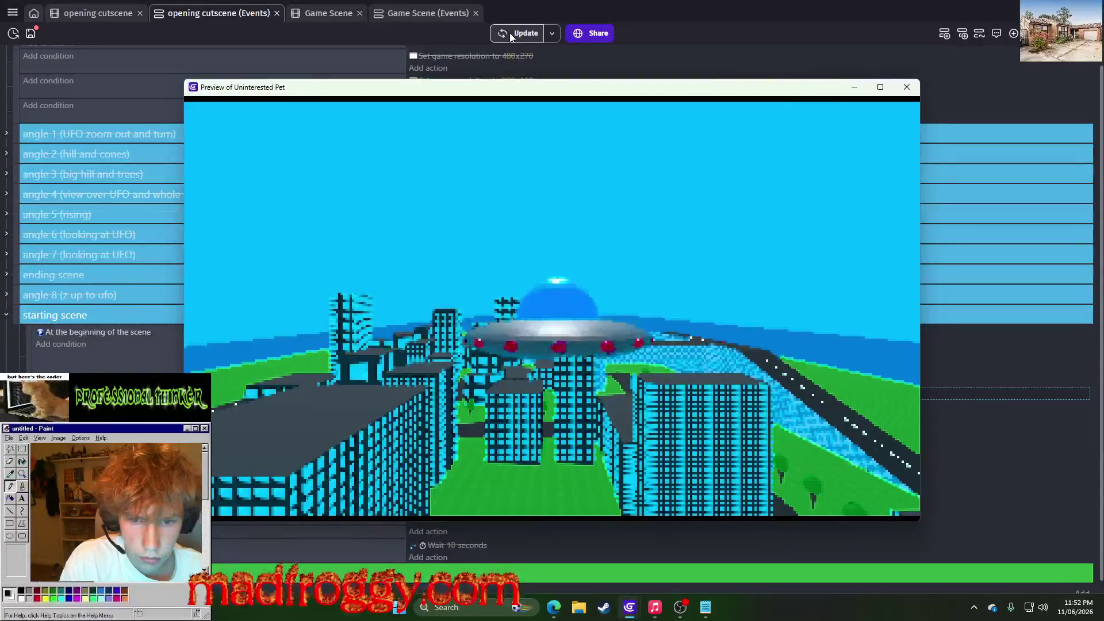
pyautogui.click(907, 86)
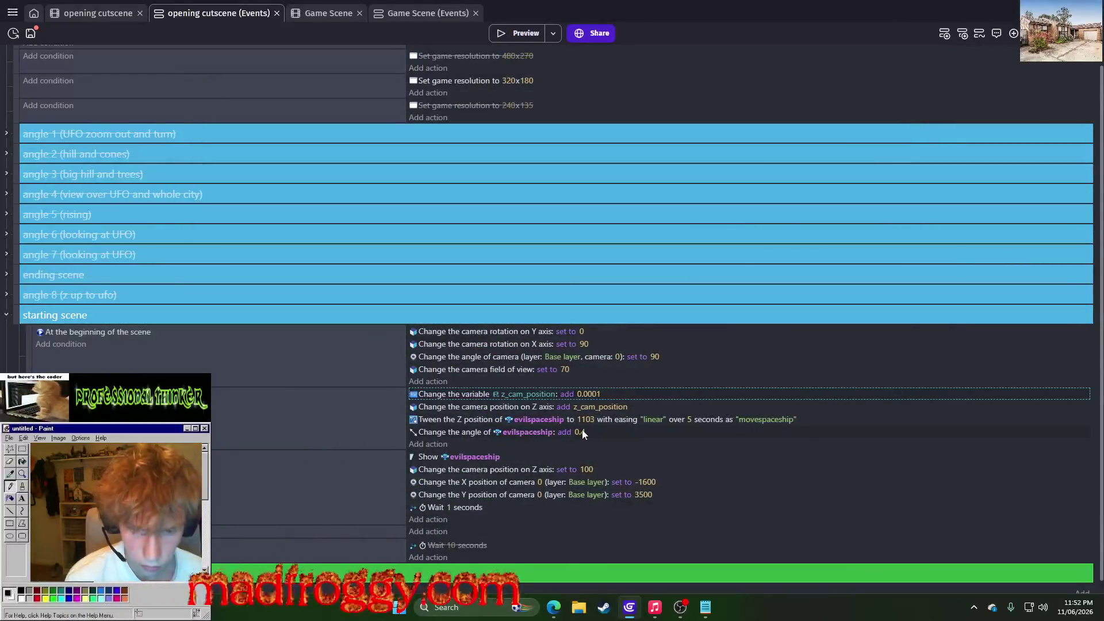
pyautogui.click(689, 419)
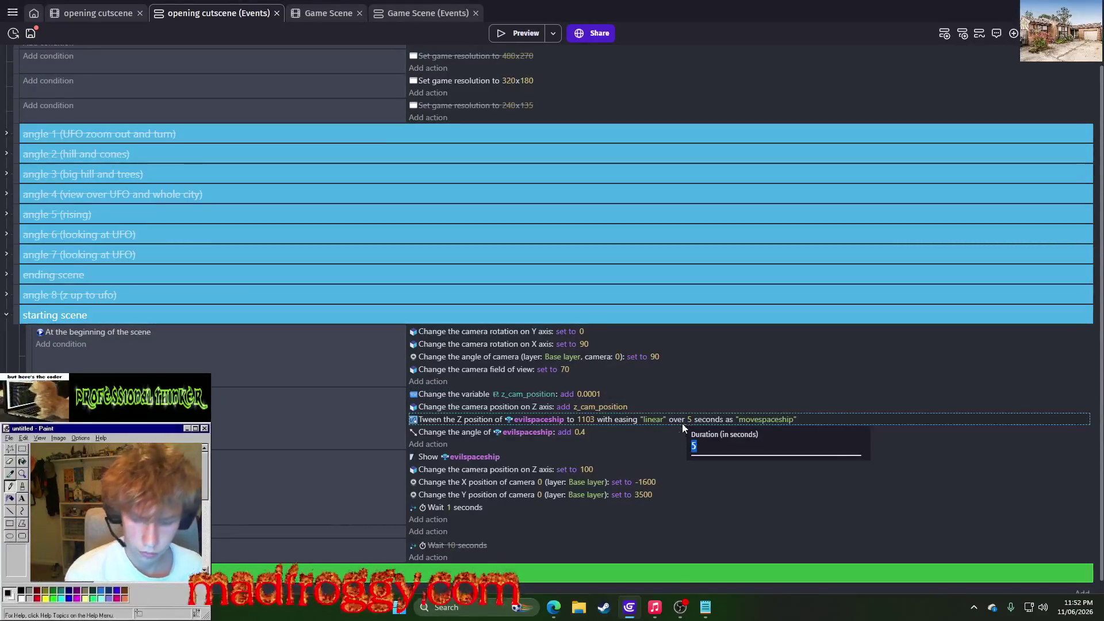
pyautogui.write('4')
pyautogui.click(658, 447)
# Move the Change the angle action below Wait 1 seconds and preview the cutscene
pyautogui.click(474, 432)
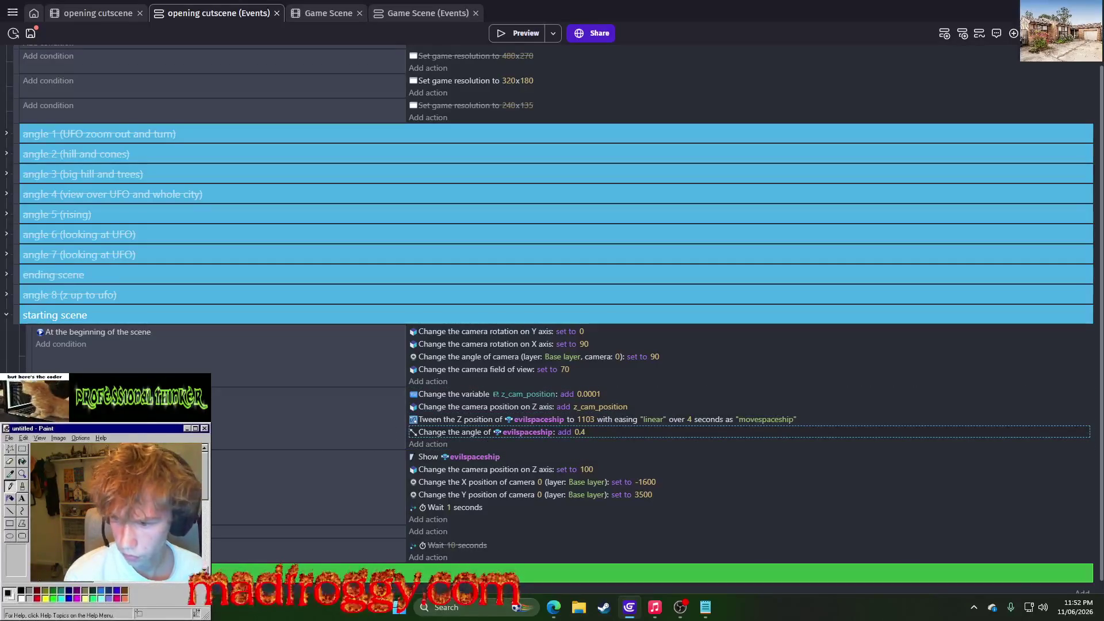
pyautogui.moveTo(427, 434)
pyautogui.mouseDown()
pyautogui.moveTo(427, 544)
pyautogui.moveTo(428, 534)
pyautogui.mouseUp()
pyautogui.click(498, 33)
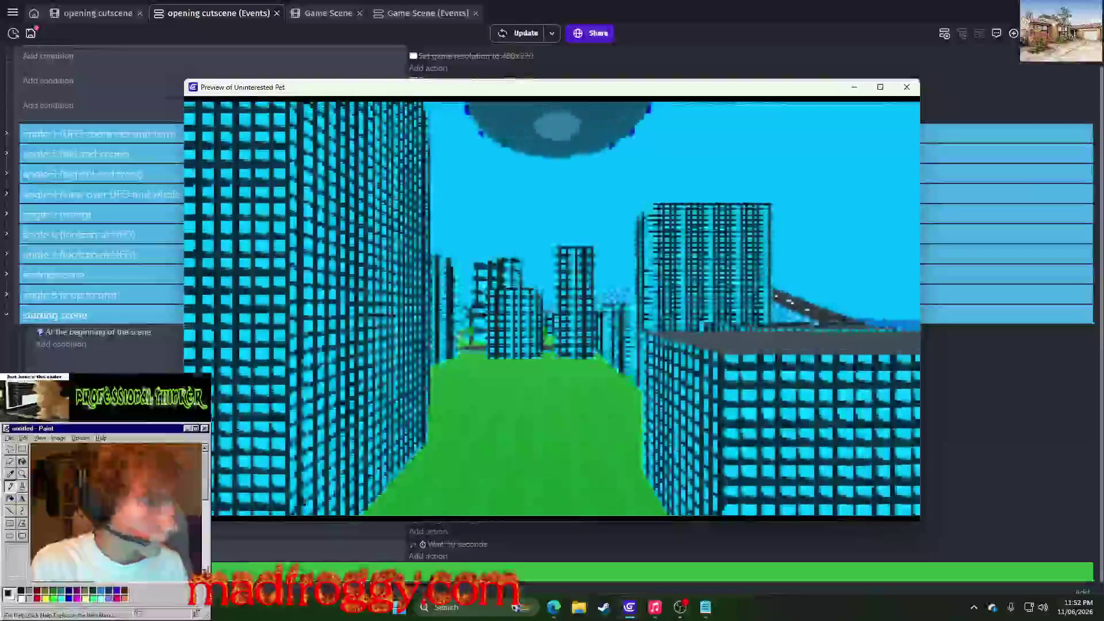
pyautogui.hotkey('alt', 'Tab')
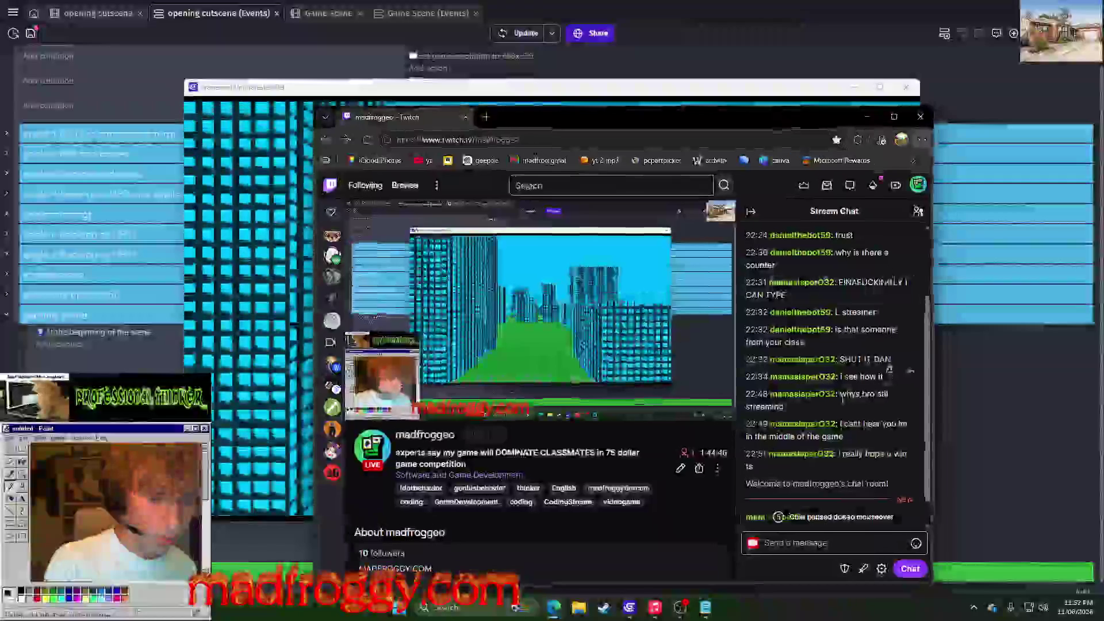
pyautogui.moveTo(471, 409)
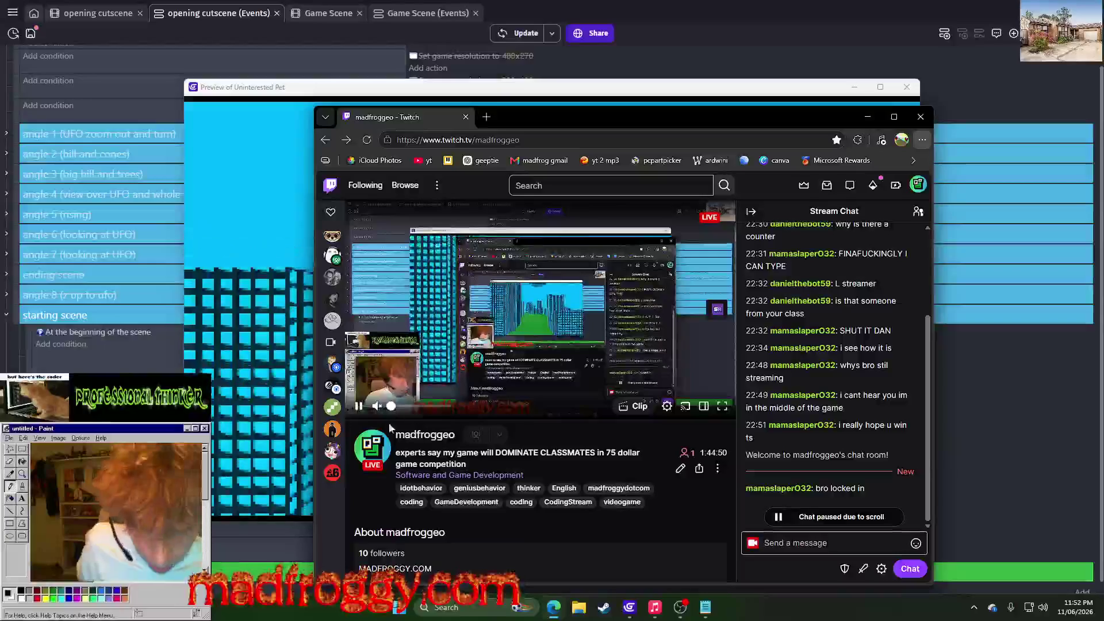
pyautogui.moveTo(780, 489)
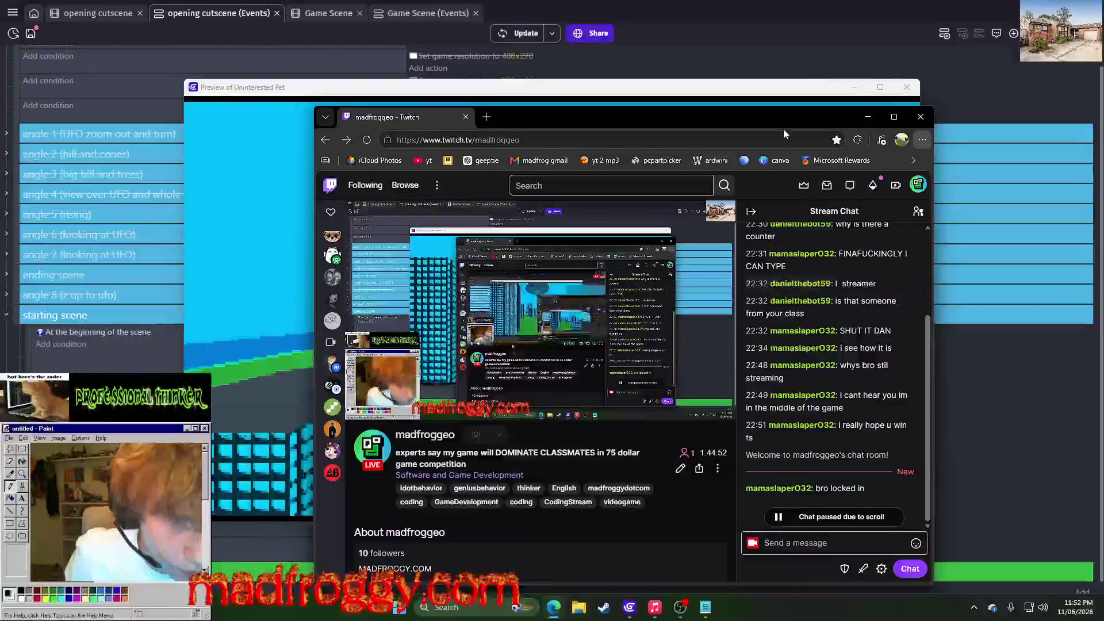
pyautogui.click(868, 117)
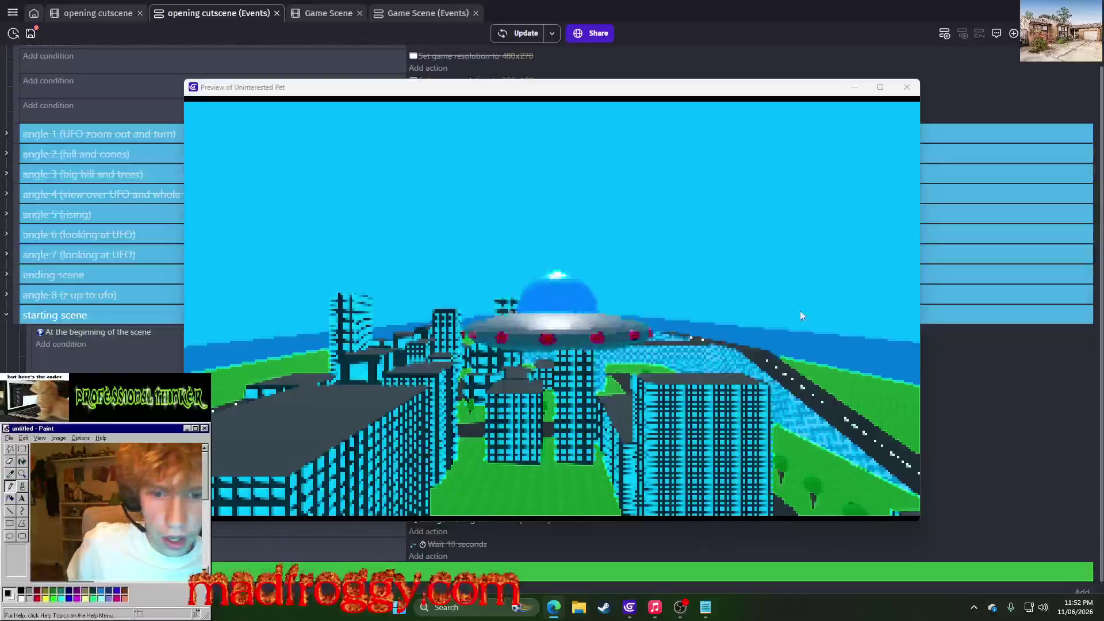
# Replay the cutscene preview to check the UFO's descent timing over the city, then close it
pyautogui.click(905, 94)
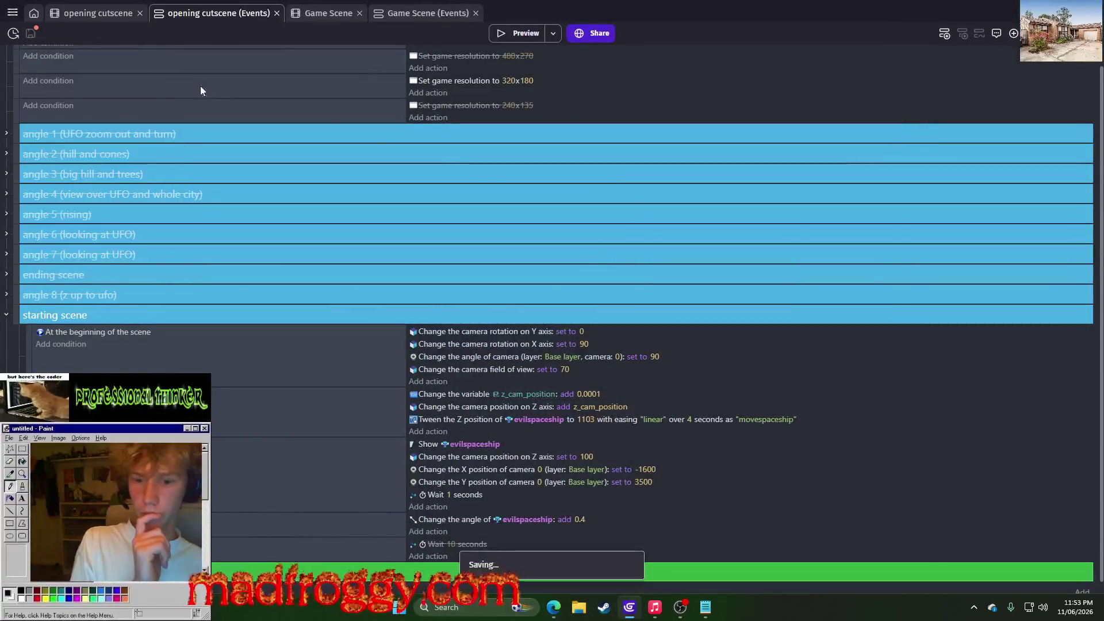
pyautogui.scroll(-1, 524, 201)
pyautogui.click(526, 37)
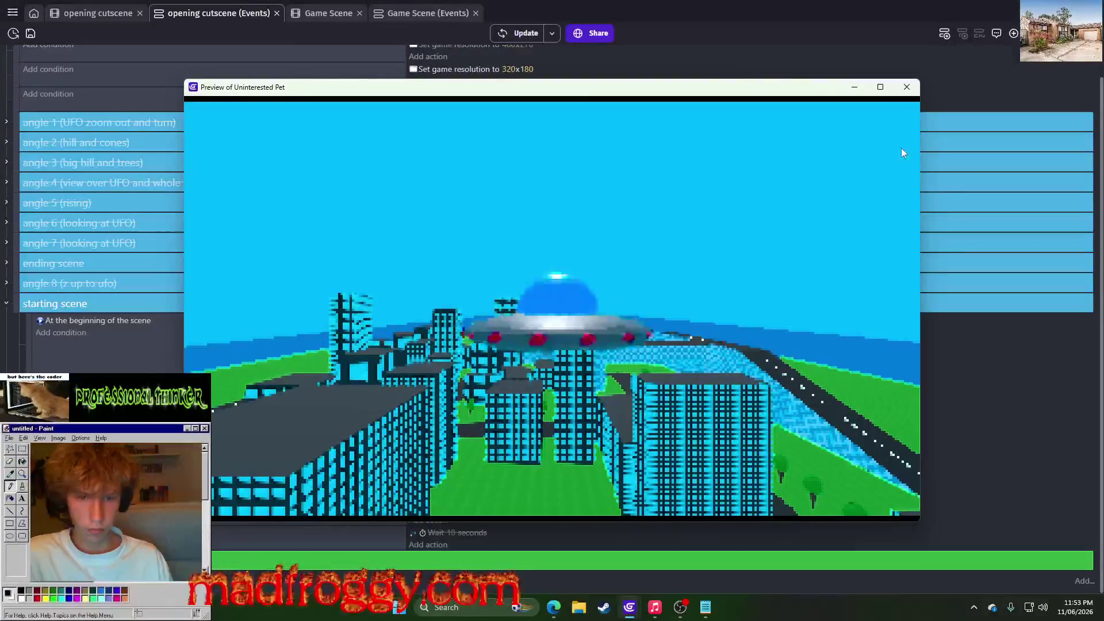
pyautogui.click(914, 89)
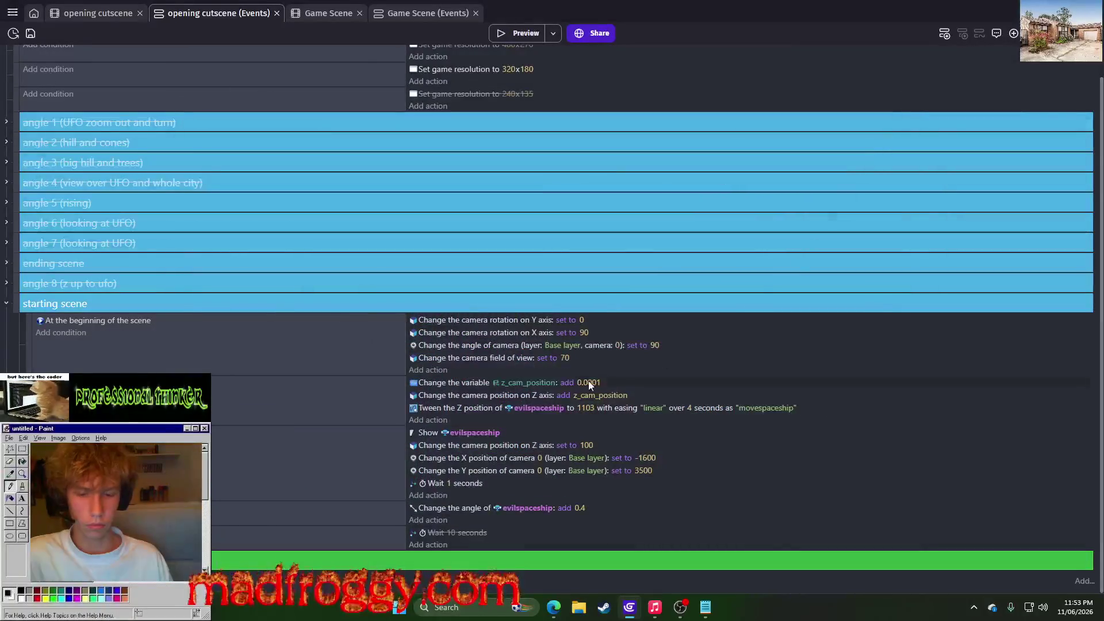